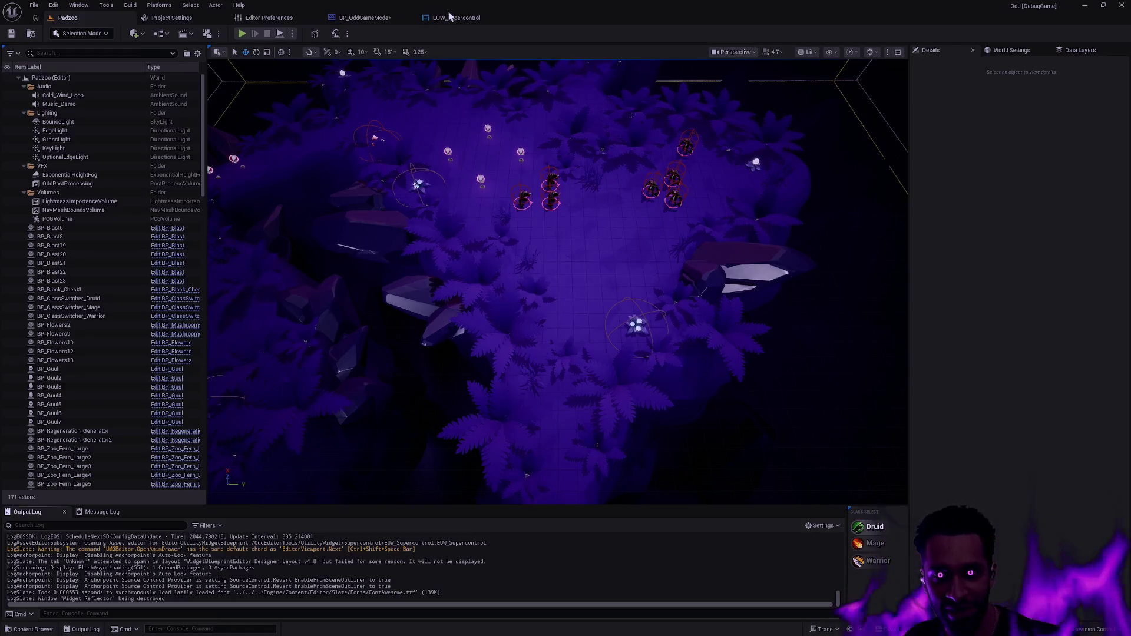
- Open the EUW_Supercontrol widget editor and select the Druid label in the Designer
click(459, 17)
scroll(539, 316, up, 5)
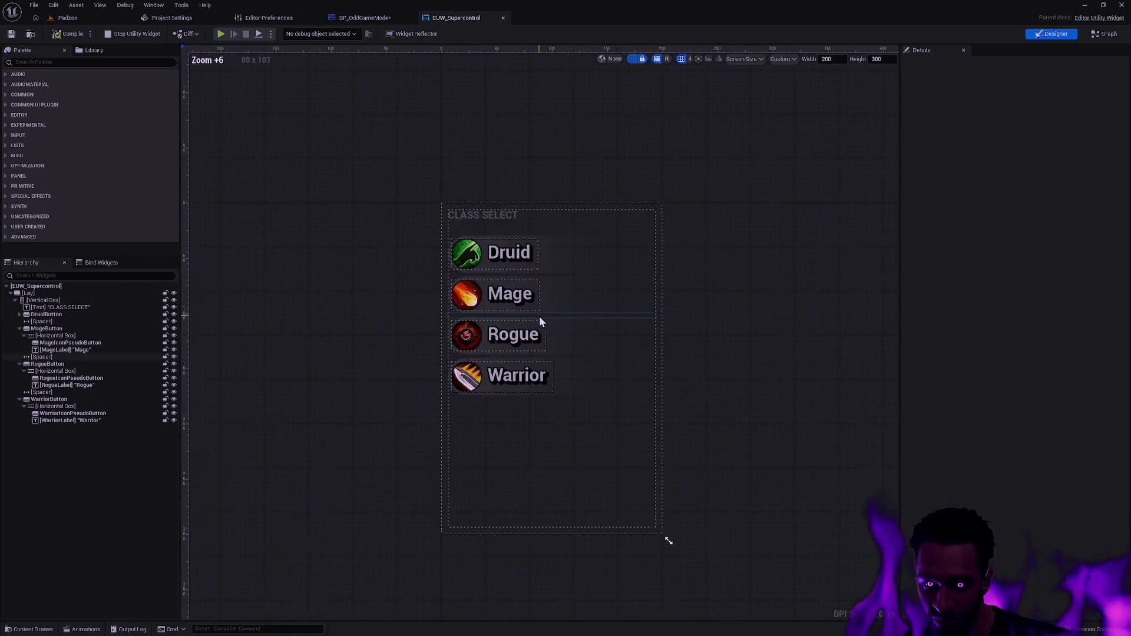
click(497, 231)
- Switch to the Graph view and center the four button On Clicked/SET handler chains
click(1105, 33)
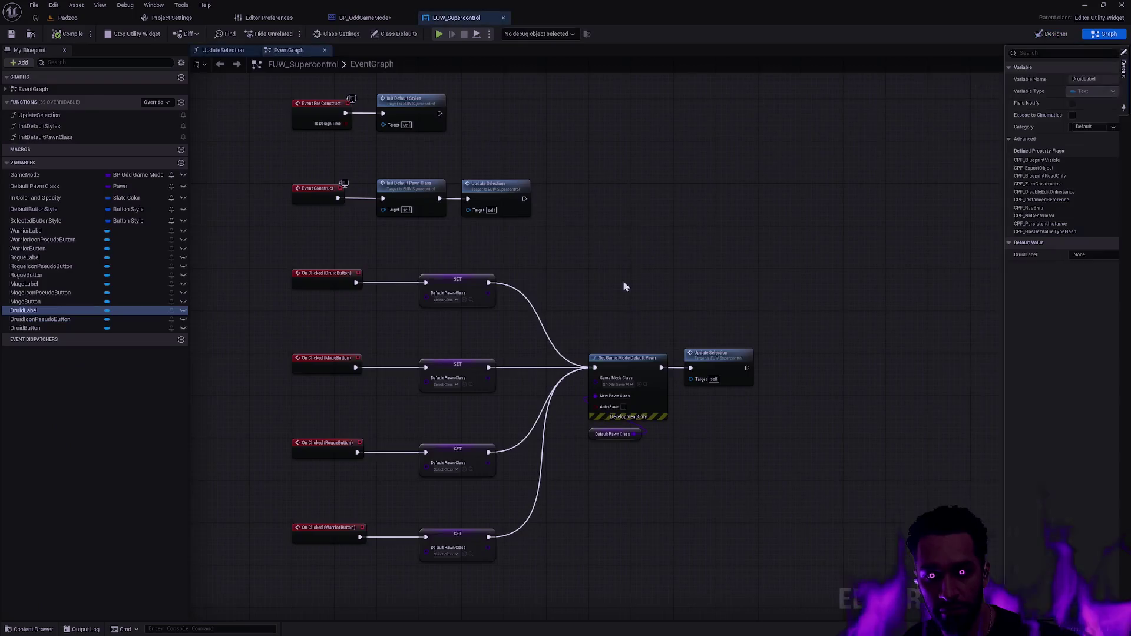
scroll(496, 289, up, 3)
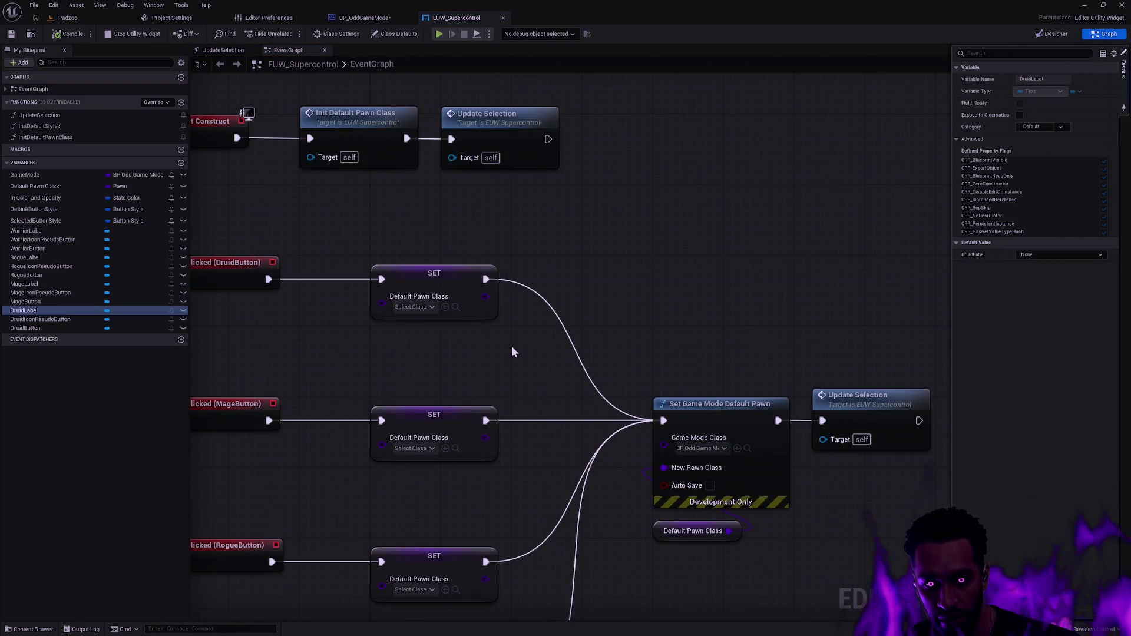
drag(503, 354, 627, 261)
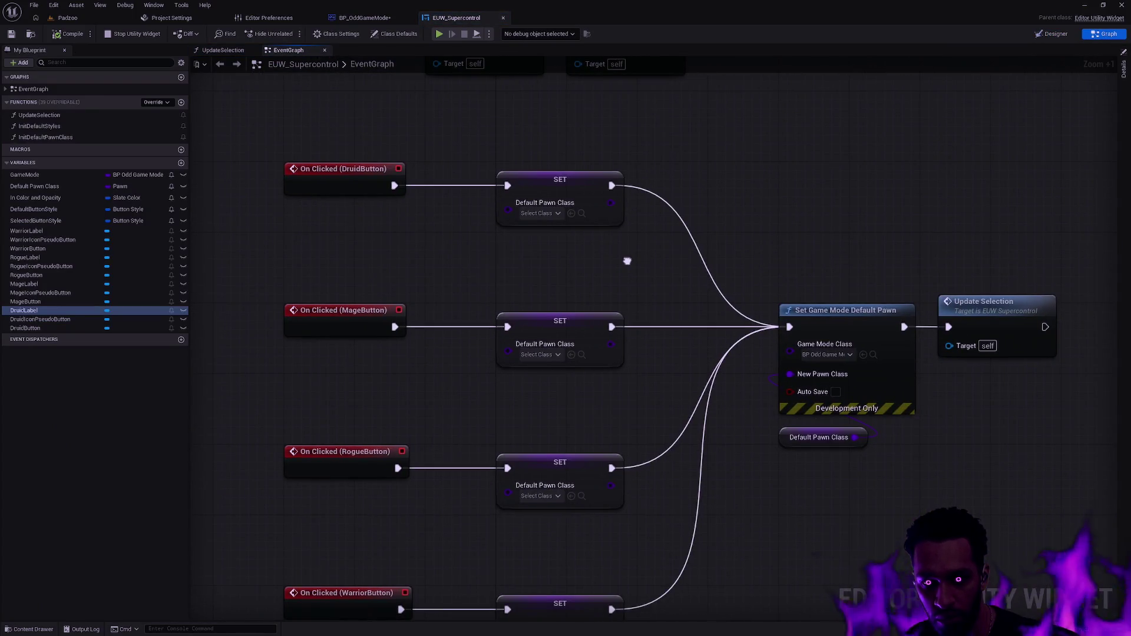
drag(627, 261, 610, 249)
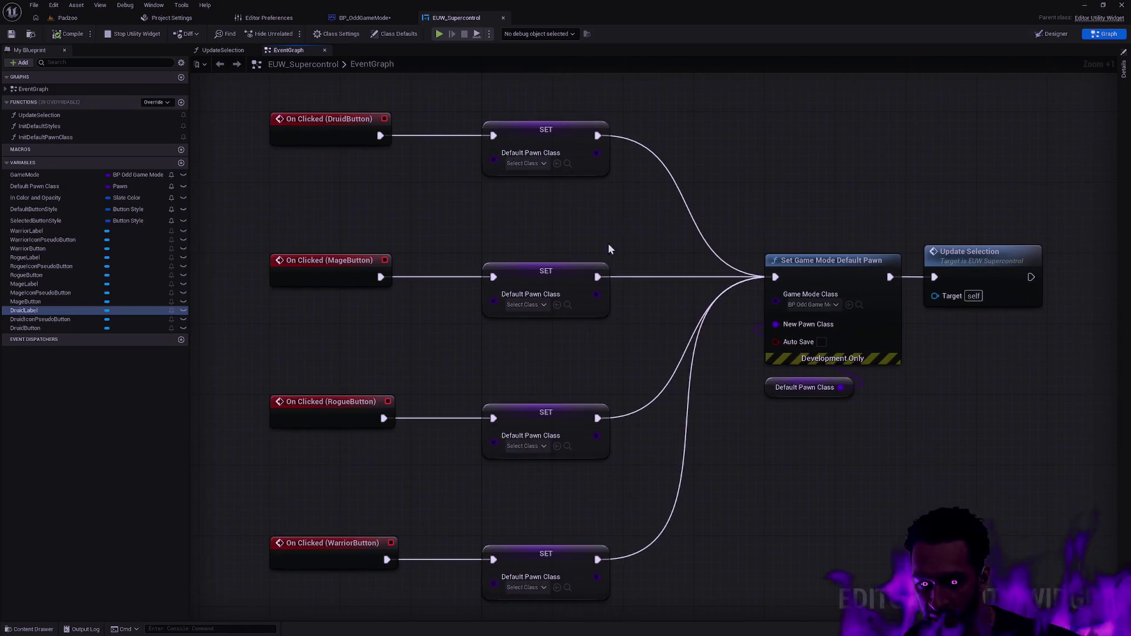
click(529, 164)
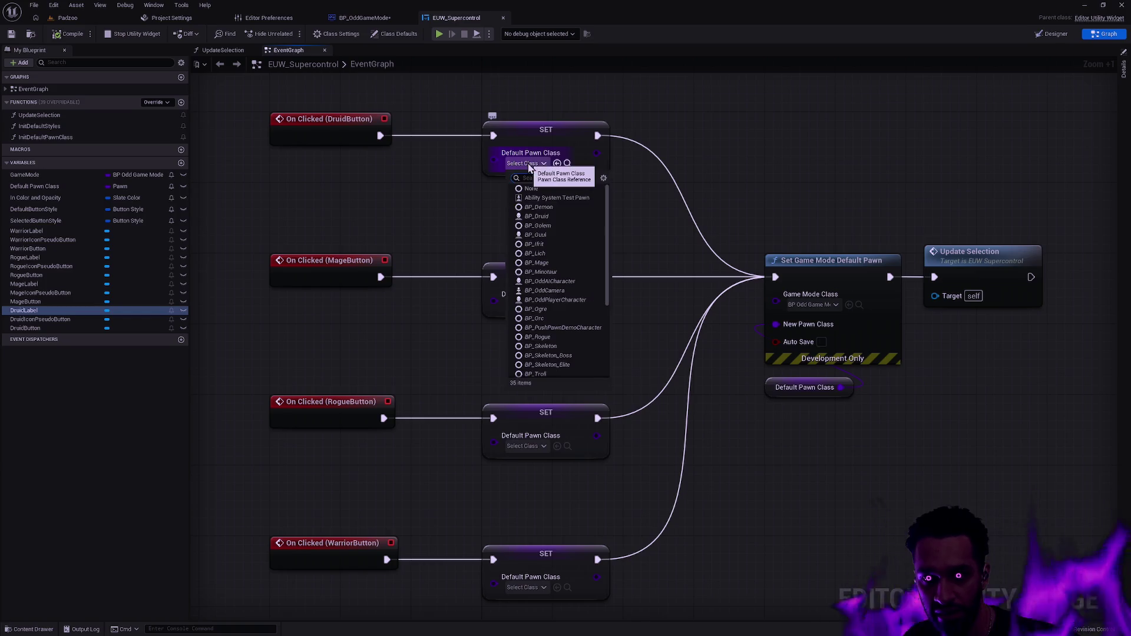
- Set the Druid, Mage and Rogue SET nodes to BP_Druid, BP_Mage and BP_Rogue
click(551, 217)
click(528, 305)
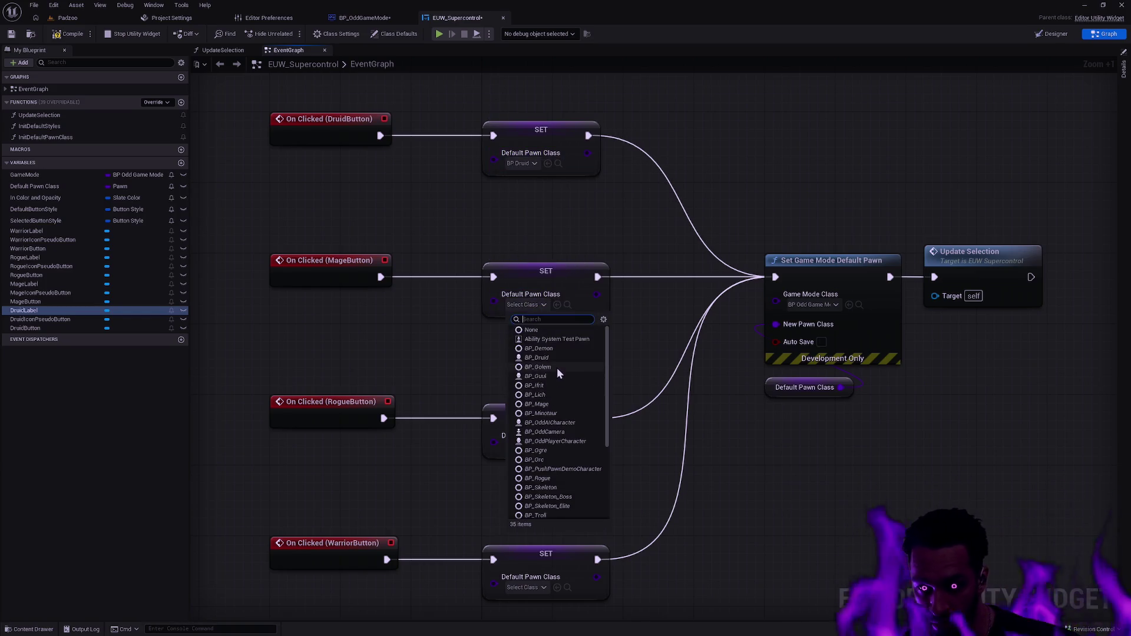
click(551, 406)
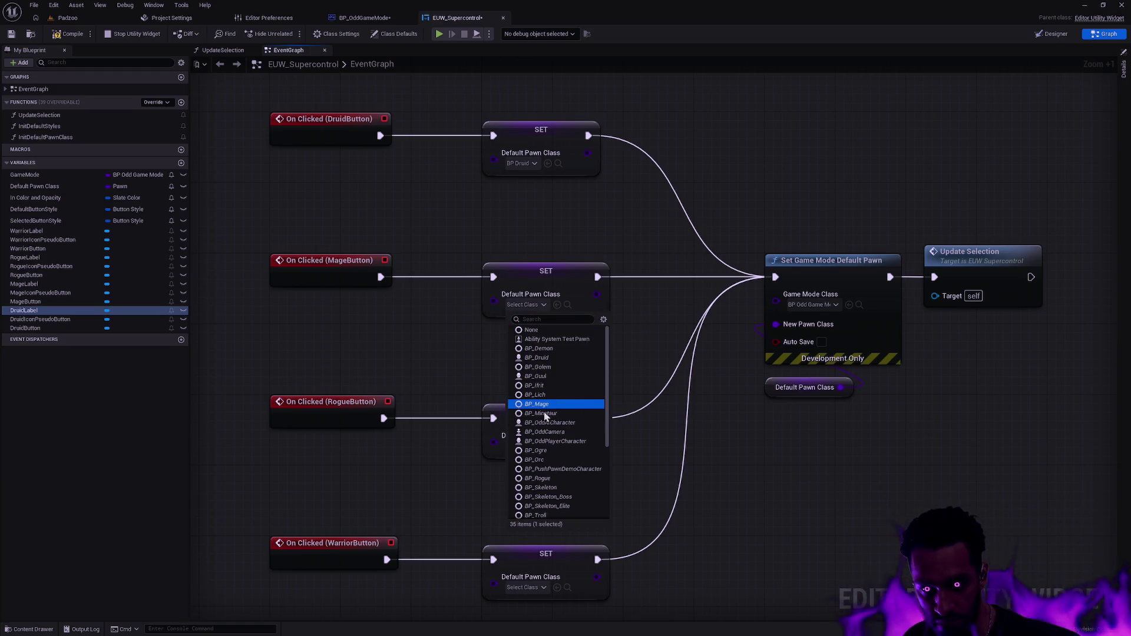
click(524, 446)
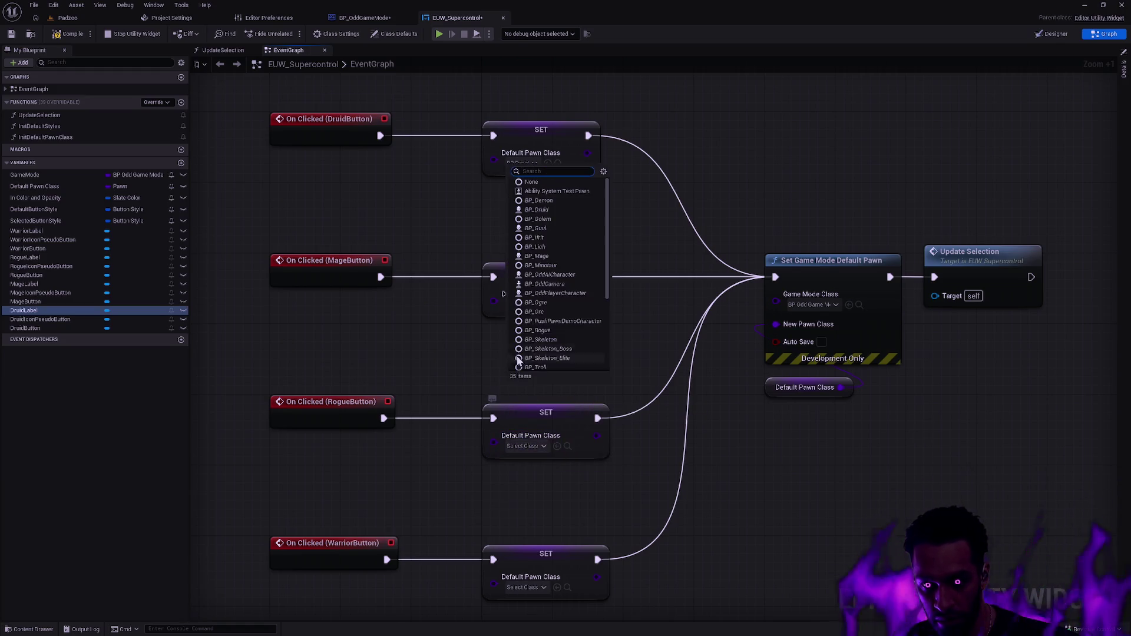
click(548, 330)
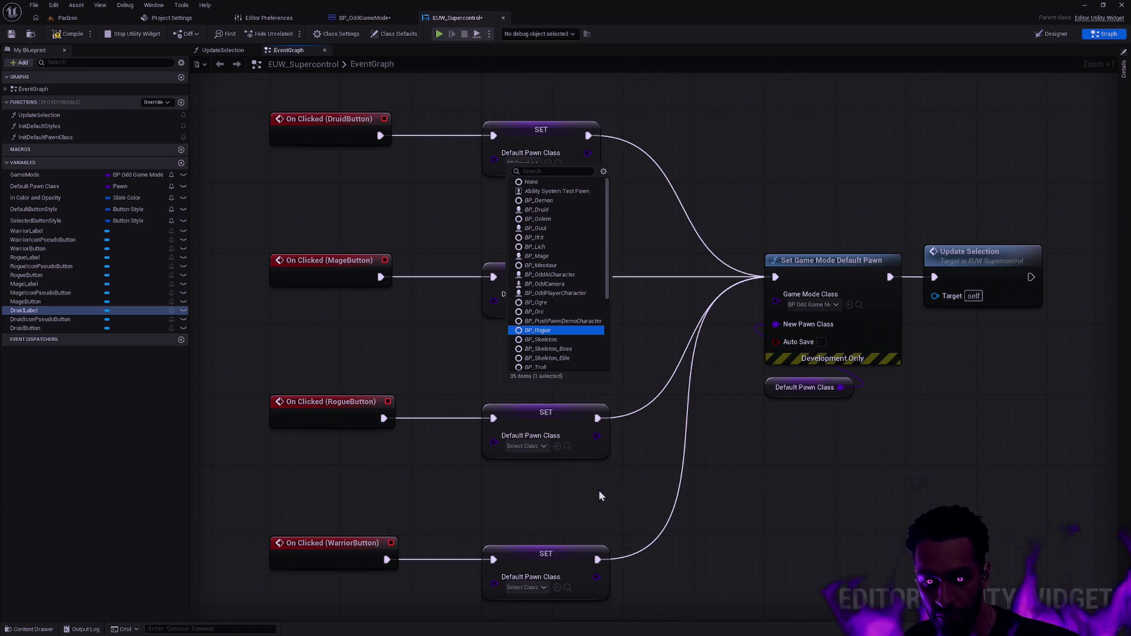
- Set the Warrior SET node to BP_Warrior and compile the widget blueprint
drag(613, 475, 638, 299)
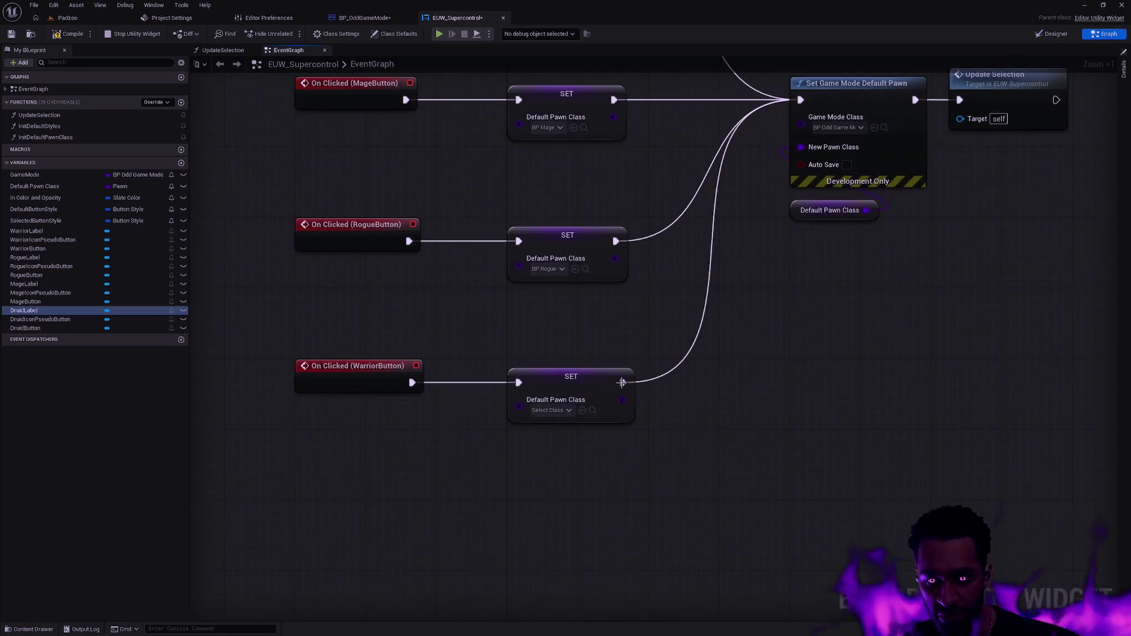
click(553, 413)
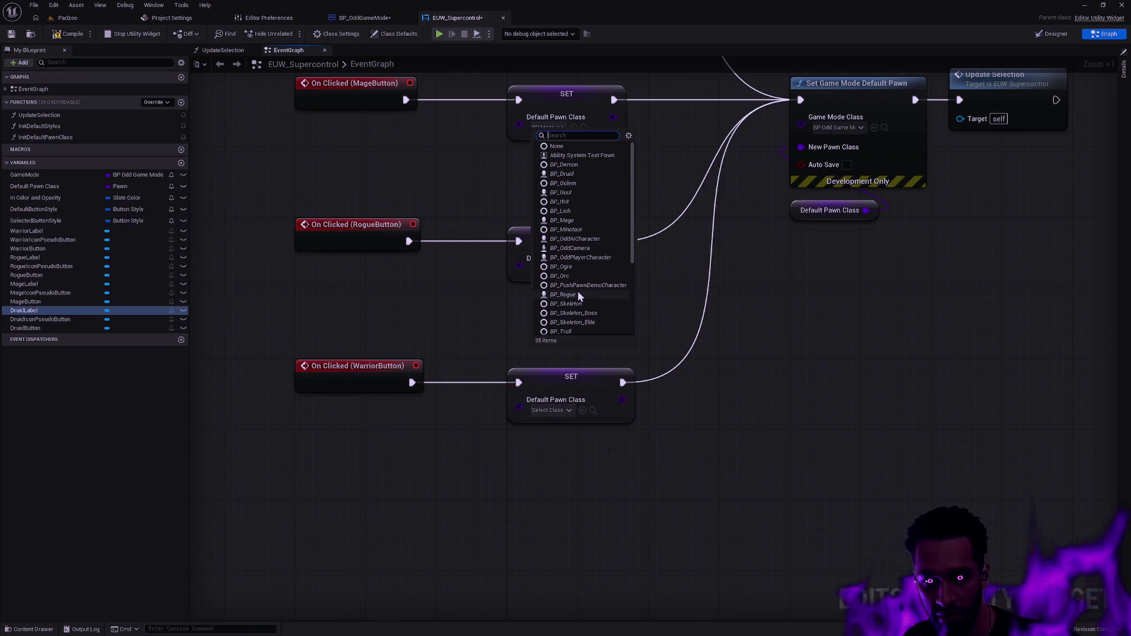
scroll(579, 305, down, 1)
click(601, 314)
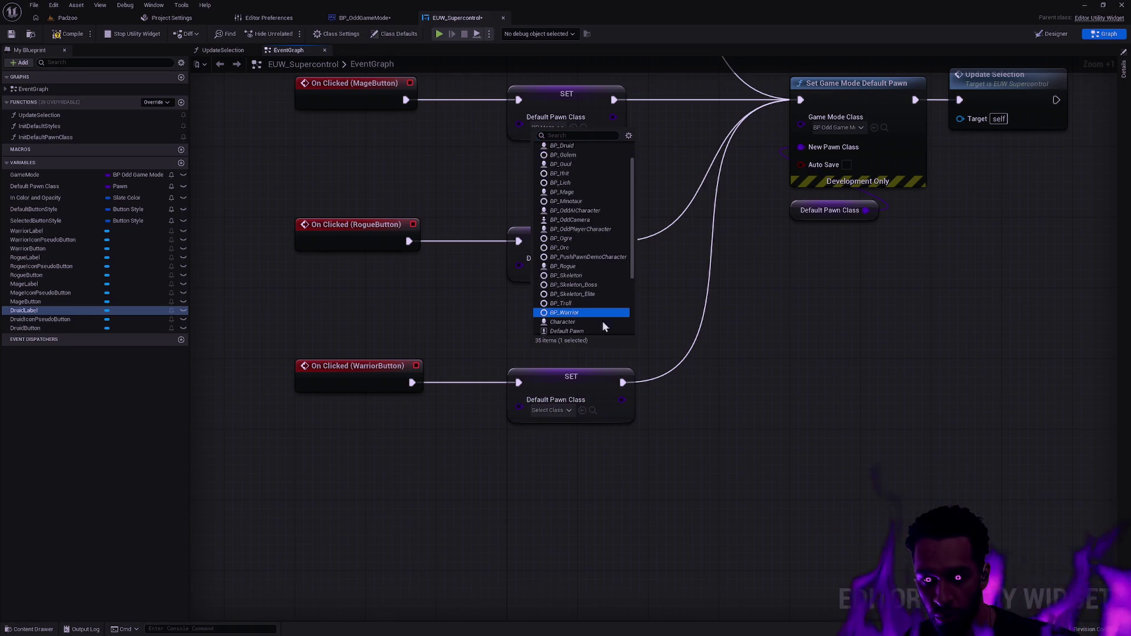
click(848, 277)
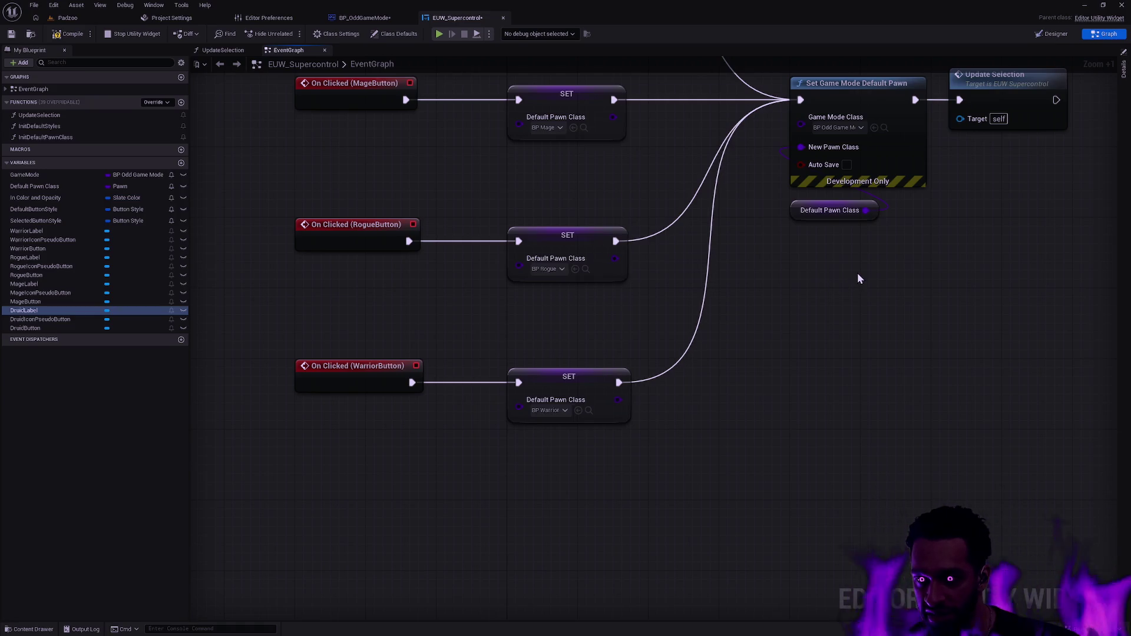
drag(749, 218, 590, 435)
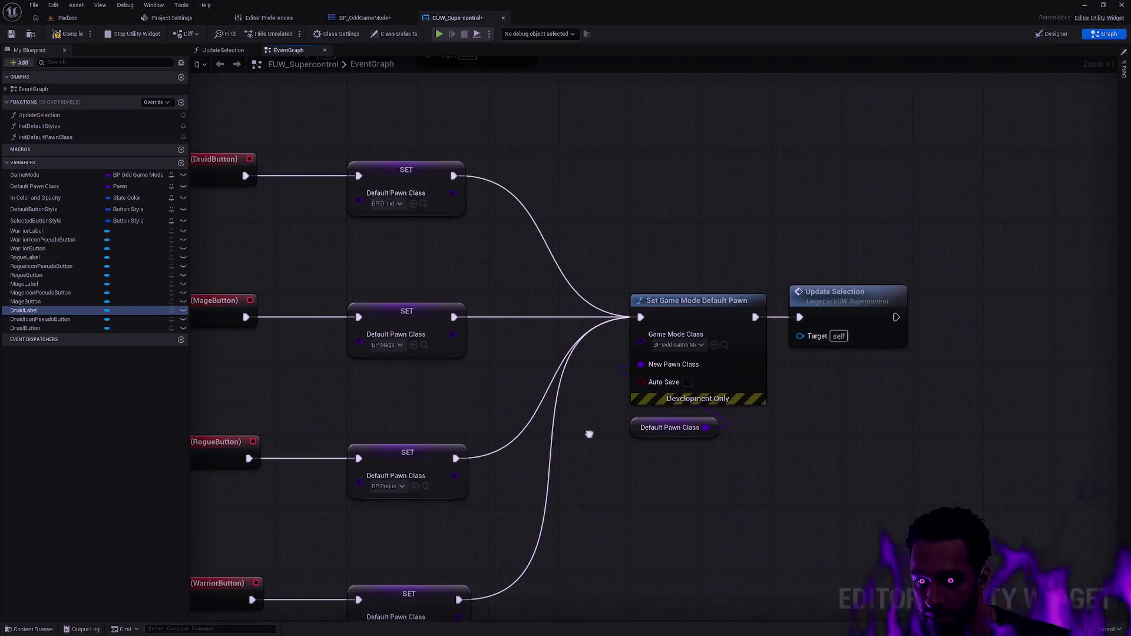
click(63, 36)
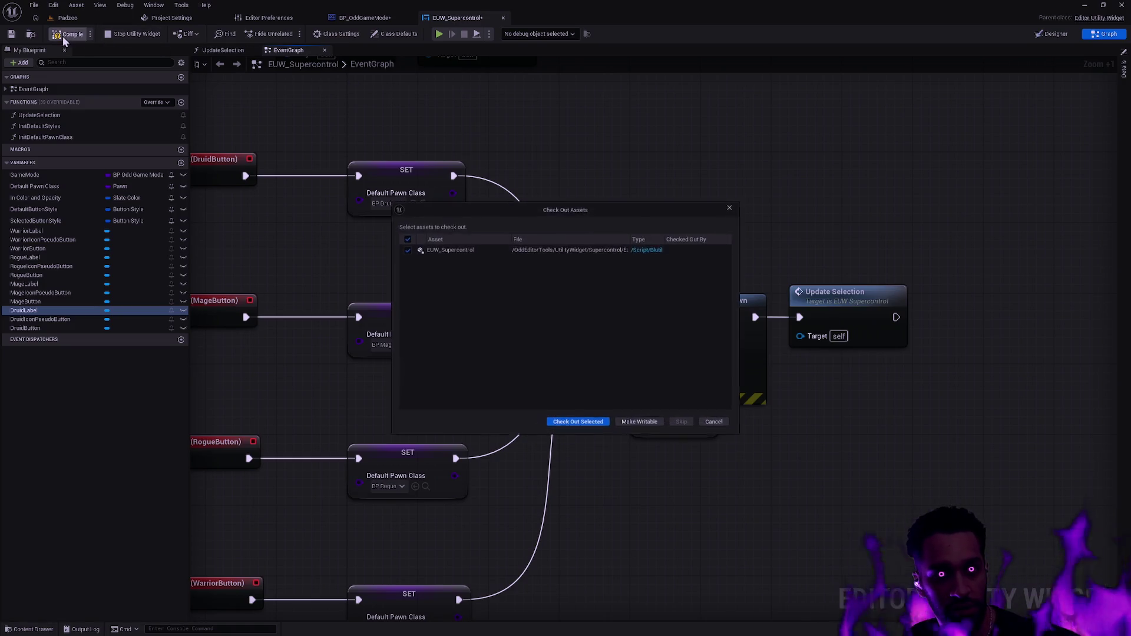
- Dismiss the Check Out Assets prompt, close the BP_OddGameMode blueprint, and view the Padzoo level
click(582, 423)
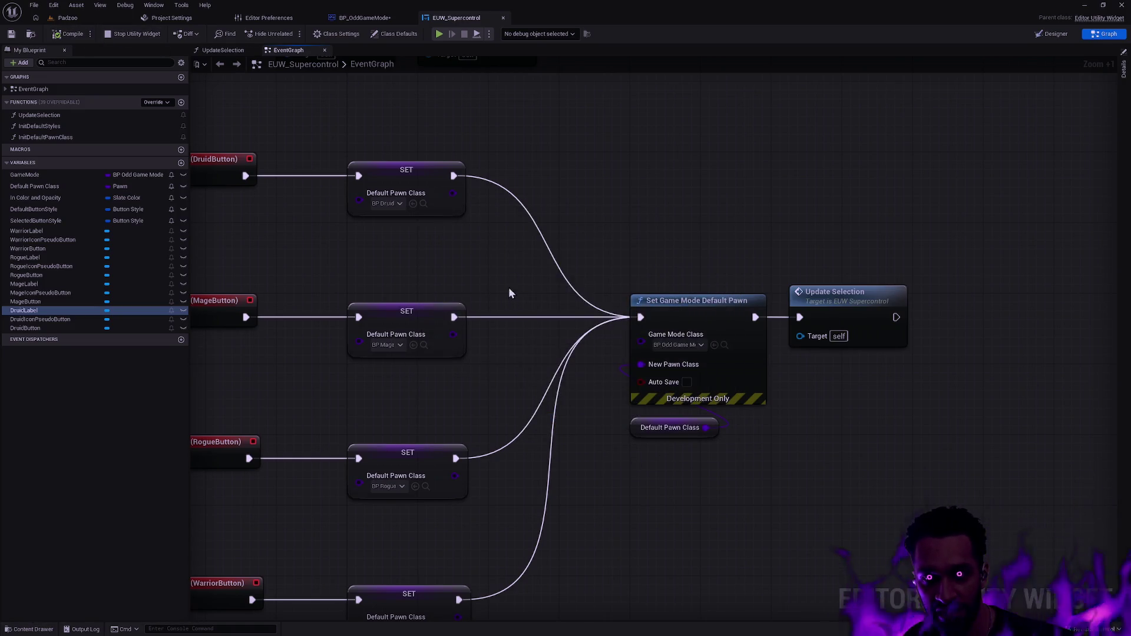
click(362, 19)
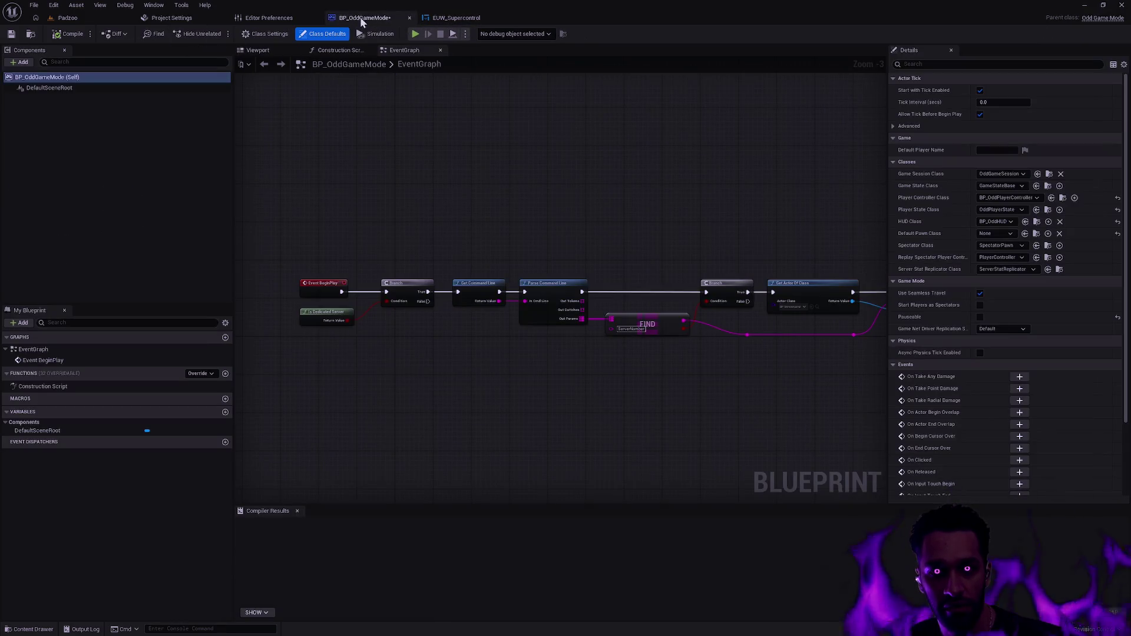
click(410, 18)
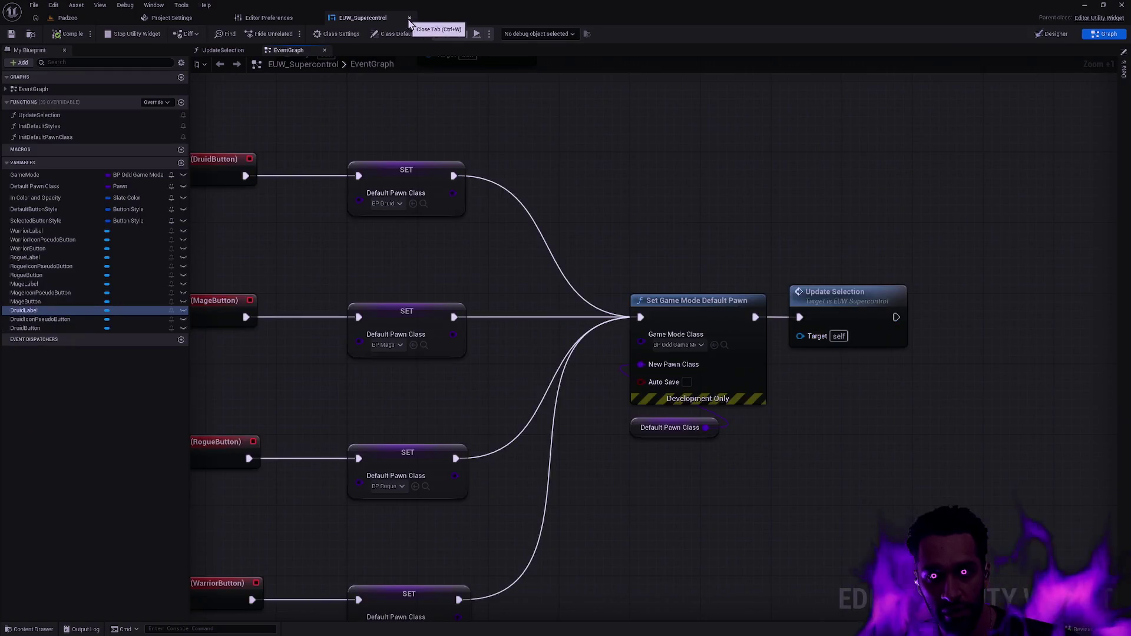
click(88, 20)
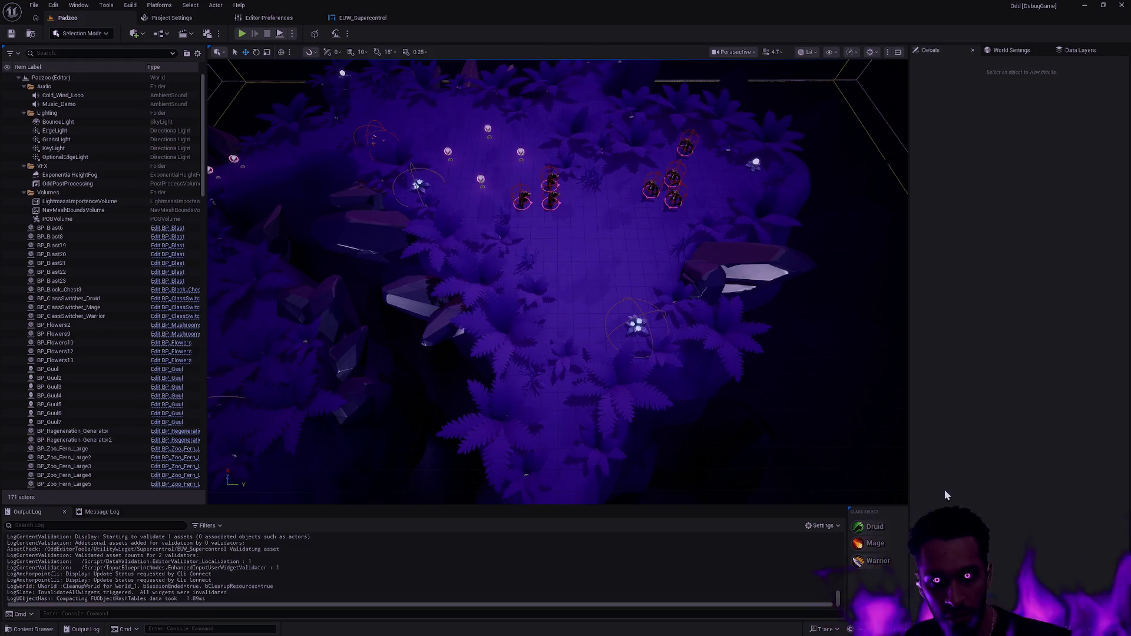
- Back in the EUW_Supercontrol event graph, open the Update Selection function graph
click(351, 20)
scroll(559, 260, down, 2)
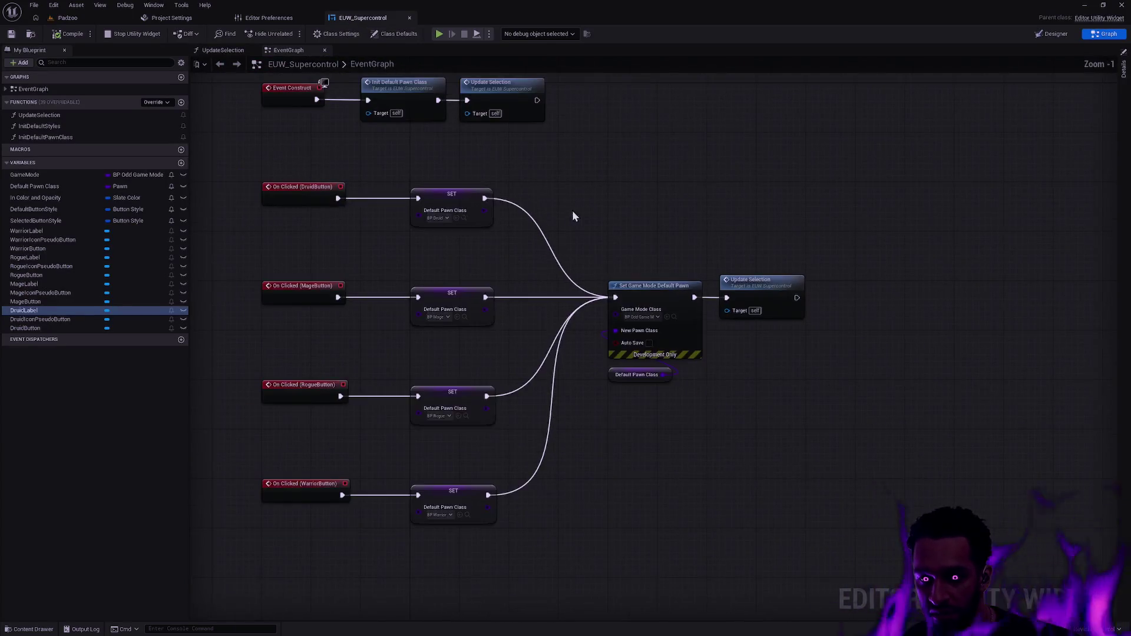
mouse_move(571, 210)
mouse_down()
mouse_move(639, 384)
mouse_move(667, 284)
mouse_up()
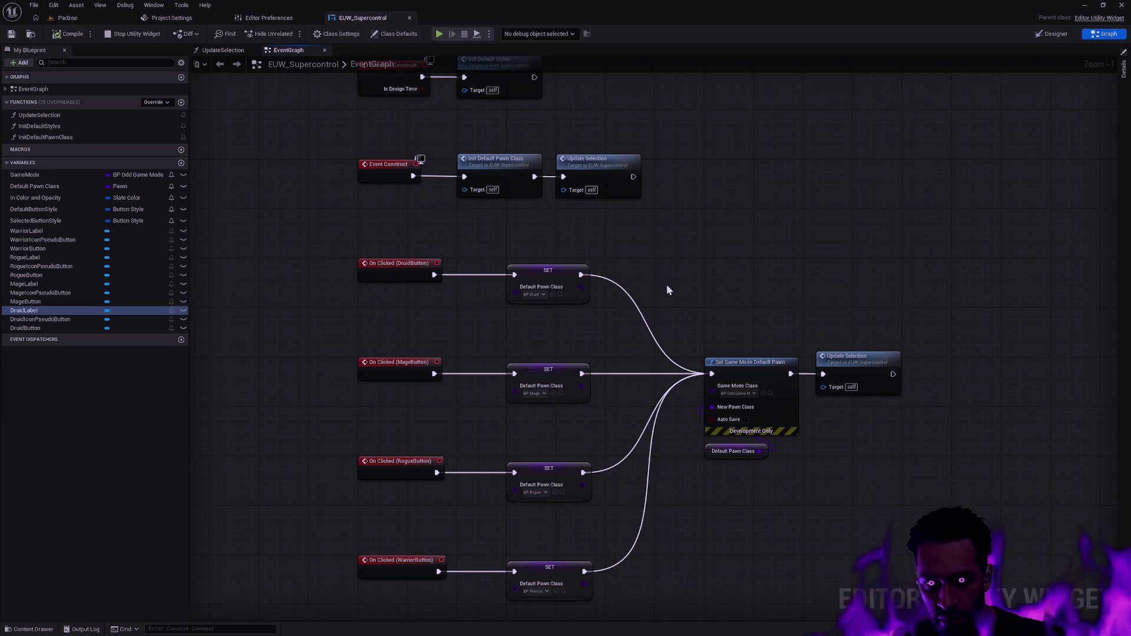
scroll(667, 272, down, 6)
scroll(669, 274, up, 5)
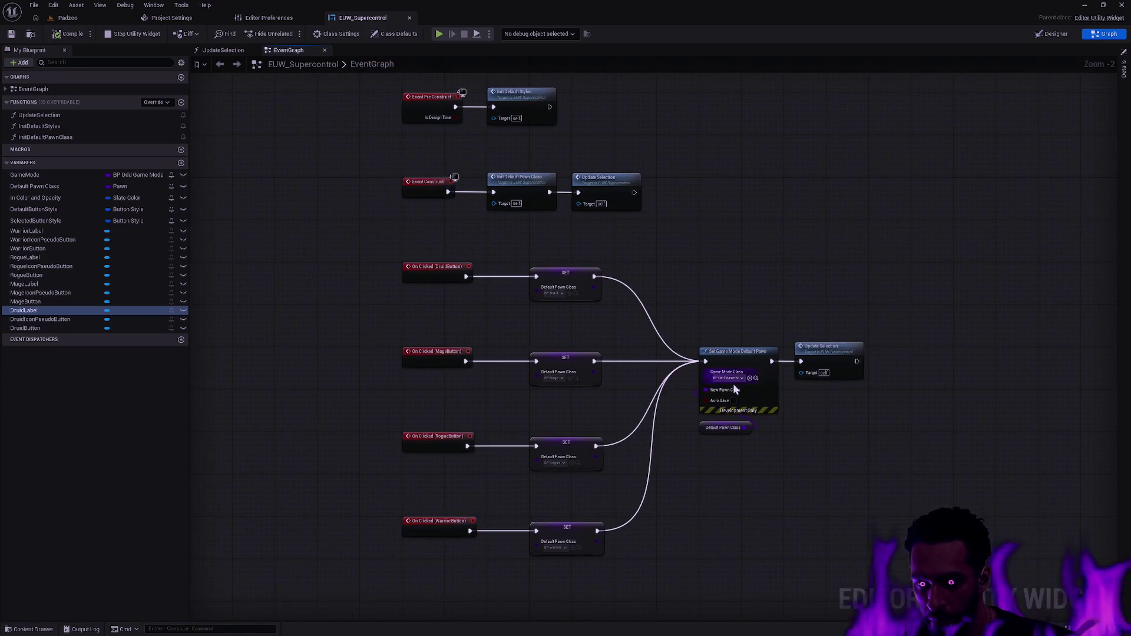
scroll(734, 390, up, 1)
scroll(761, 379, up, 1)
drag(639, 400, 634, 466)
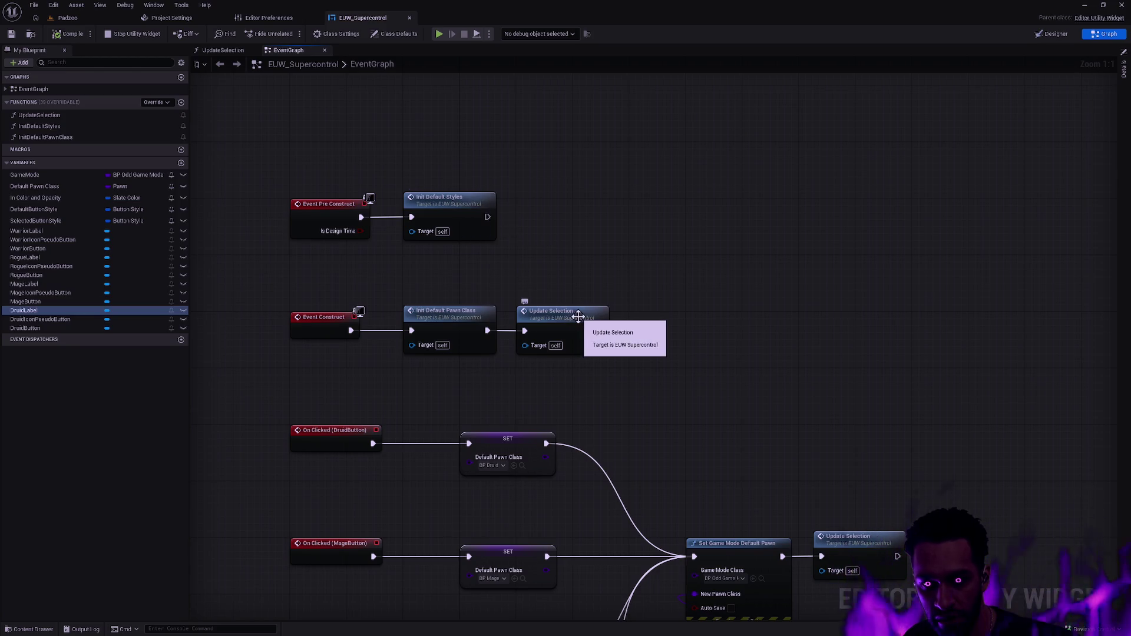
double_click(561, 330)
scroll(698, 264, down, 3)
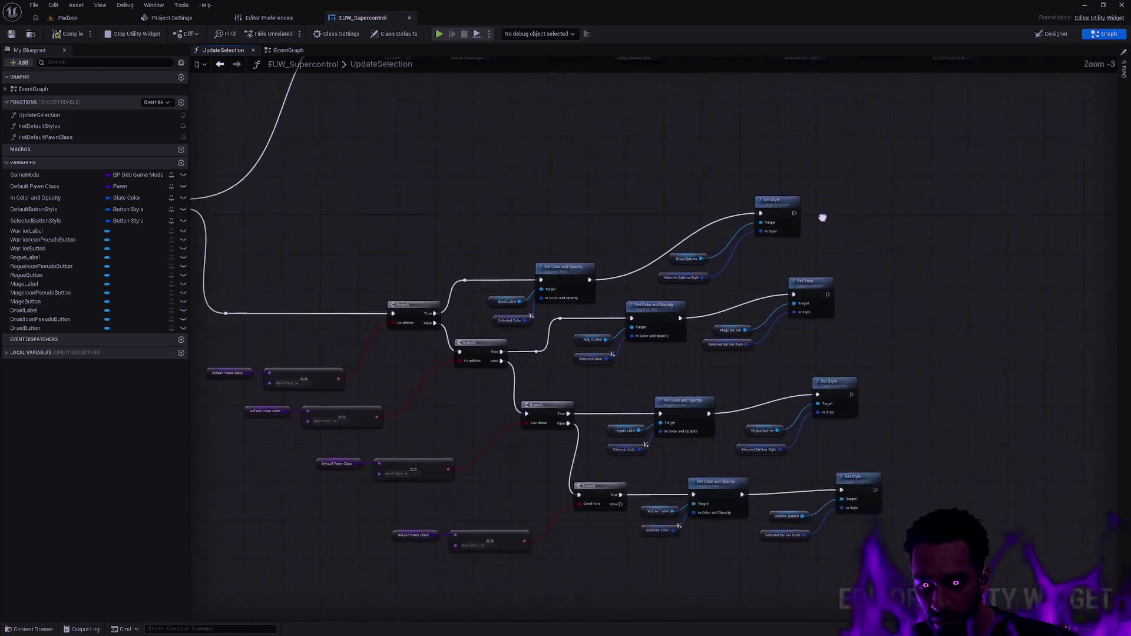
- Make UpdateSelection's second == comparison node check BP_Mage
scroll(606, 274, up, 3)
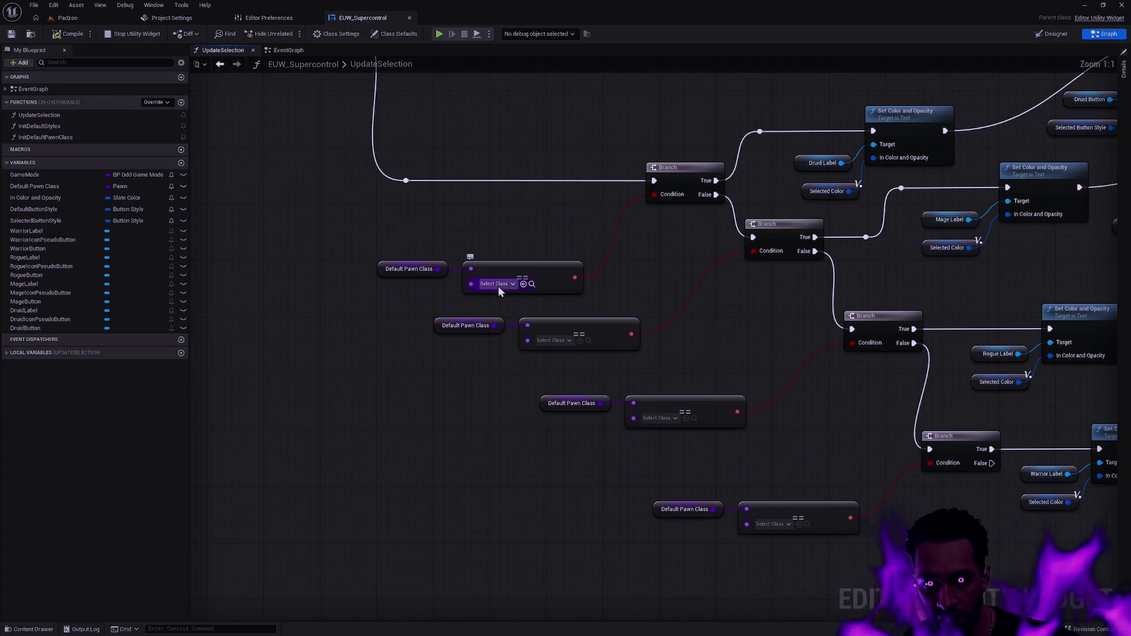
mouse_move(594, 240)
mouse_down()
mouse_move(645, 488)
mouse_move(617, 618)
mouse_move(609, 334)
mouse_move(387, 457)
mouse_move(593, 197)
mouse_move(553, 185)
mouse_move(601, 217)
mouse_move(607, 274)
mouse_move(429, 260)
mouse_move(339, 389)
mouse_move(323, 390)
mouse_move(582, 305)
mouse_up()
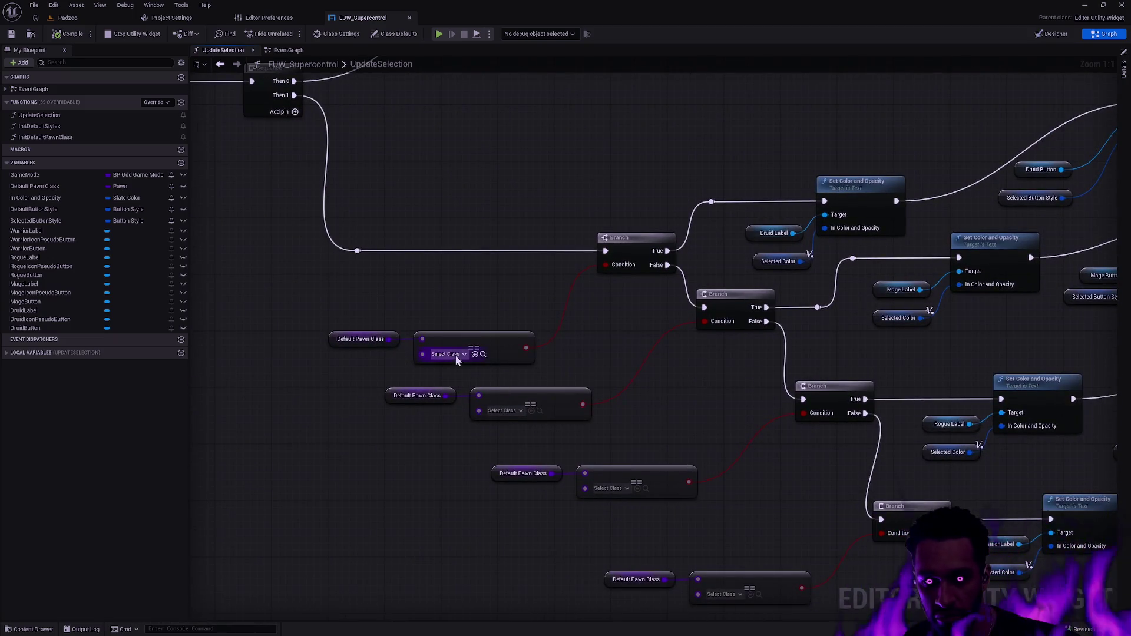
click(455, 354)
text(dr)
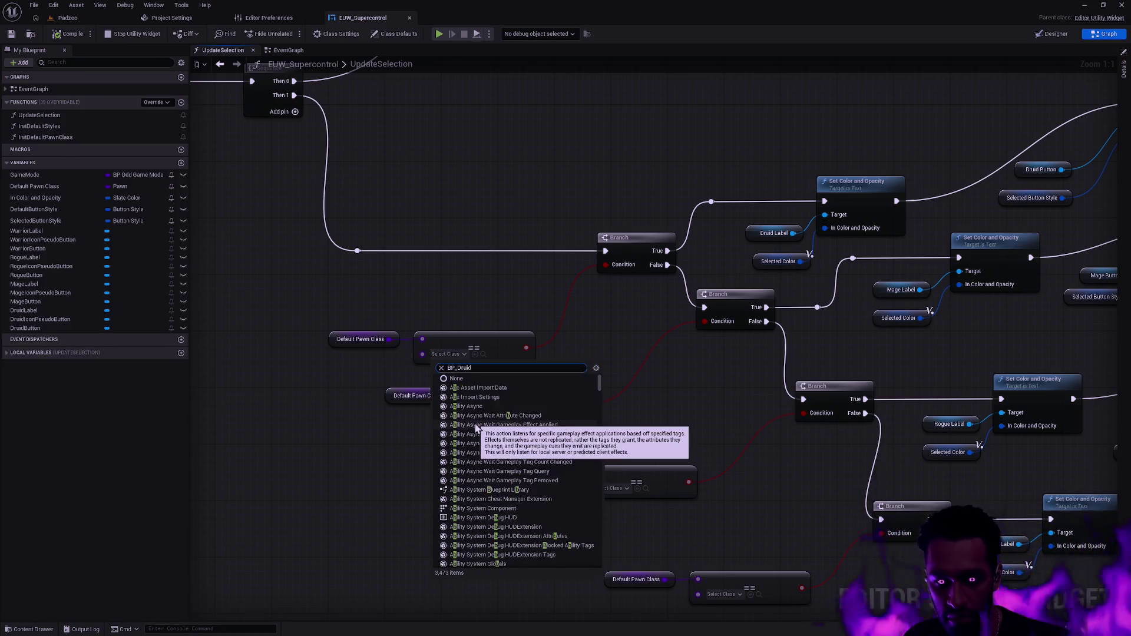
key(Escape)
click(512, 412)
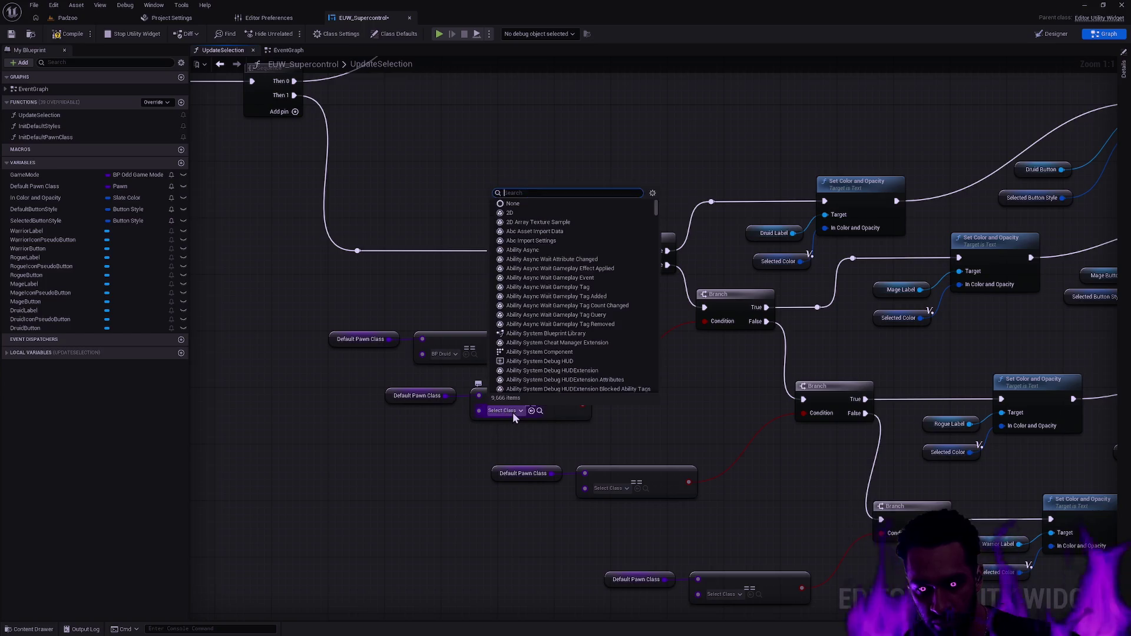
text(BP_Mage)
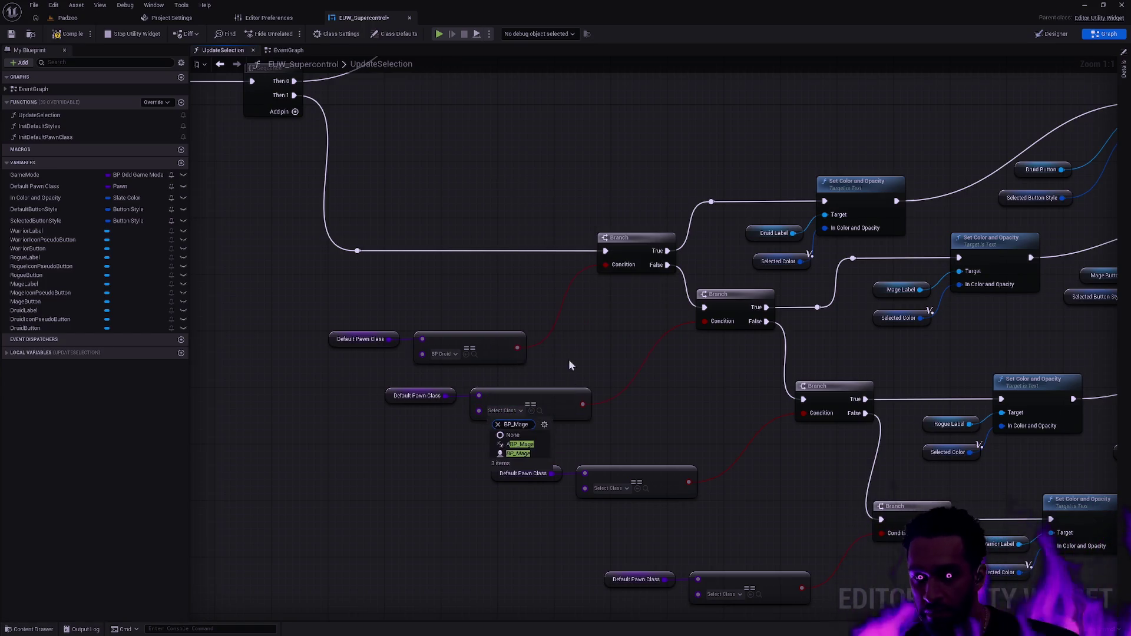
click(518, 456)
- Make the remaining comparisons check BP_Rogue and BP_Warrior, compile, and switch to Padzoo
drag(703, 433, 590, 300)
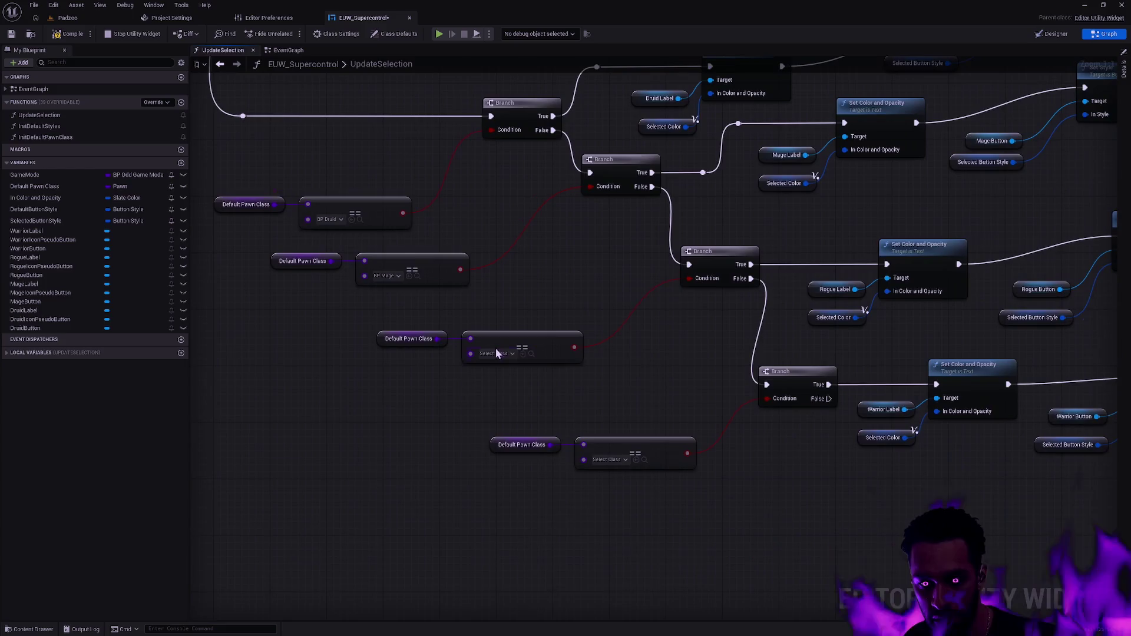
click(498, 352)
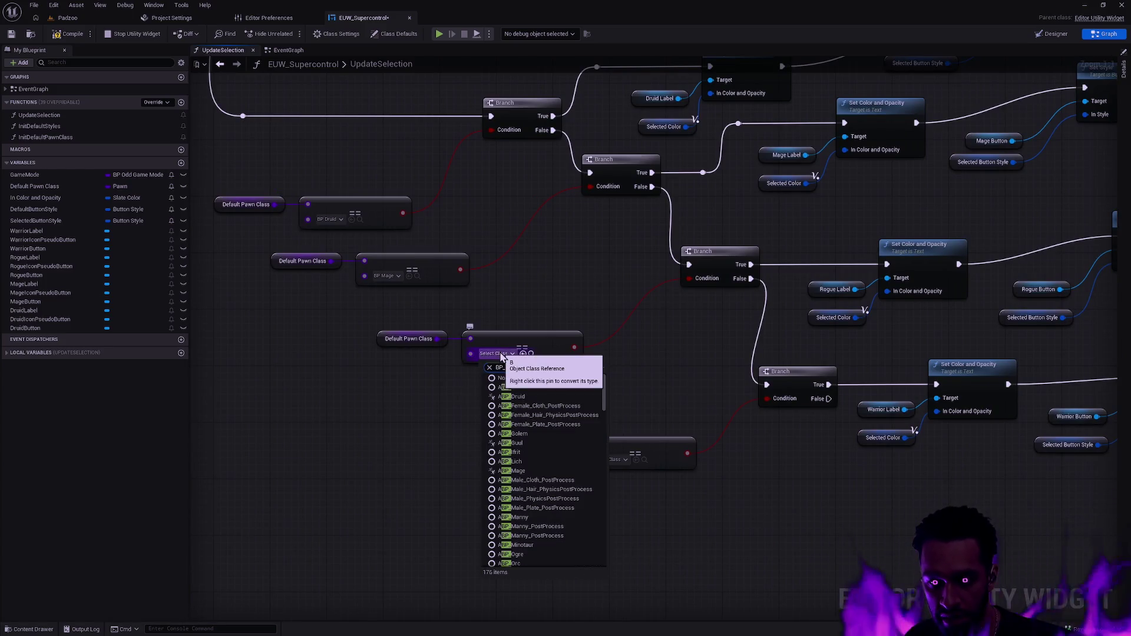
text(Rogue)
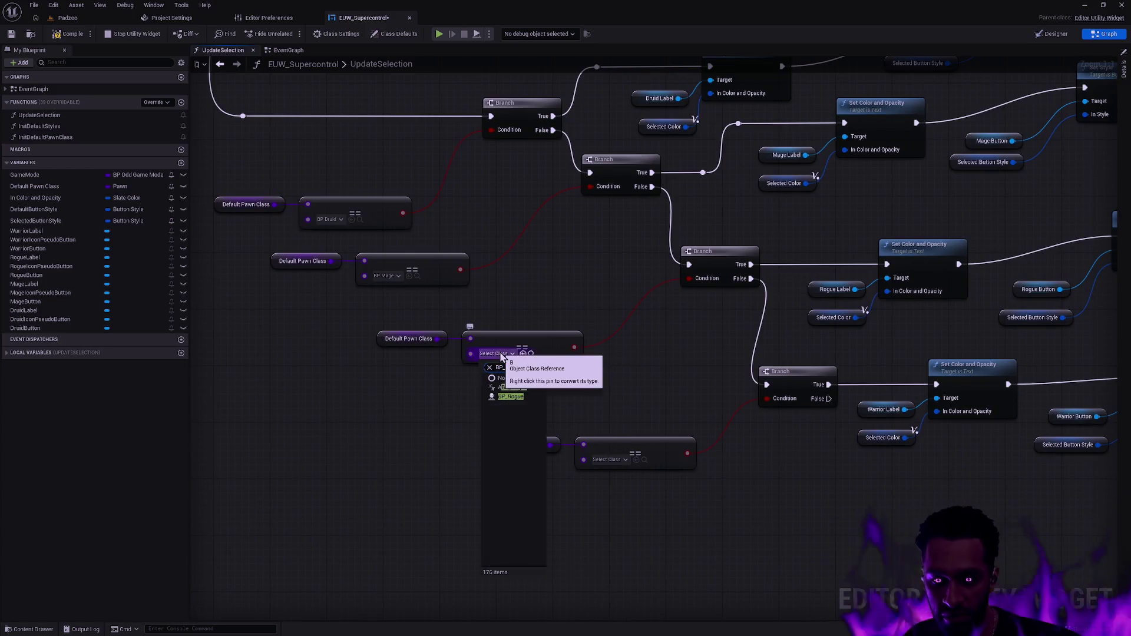
click(513, 396)
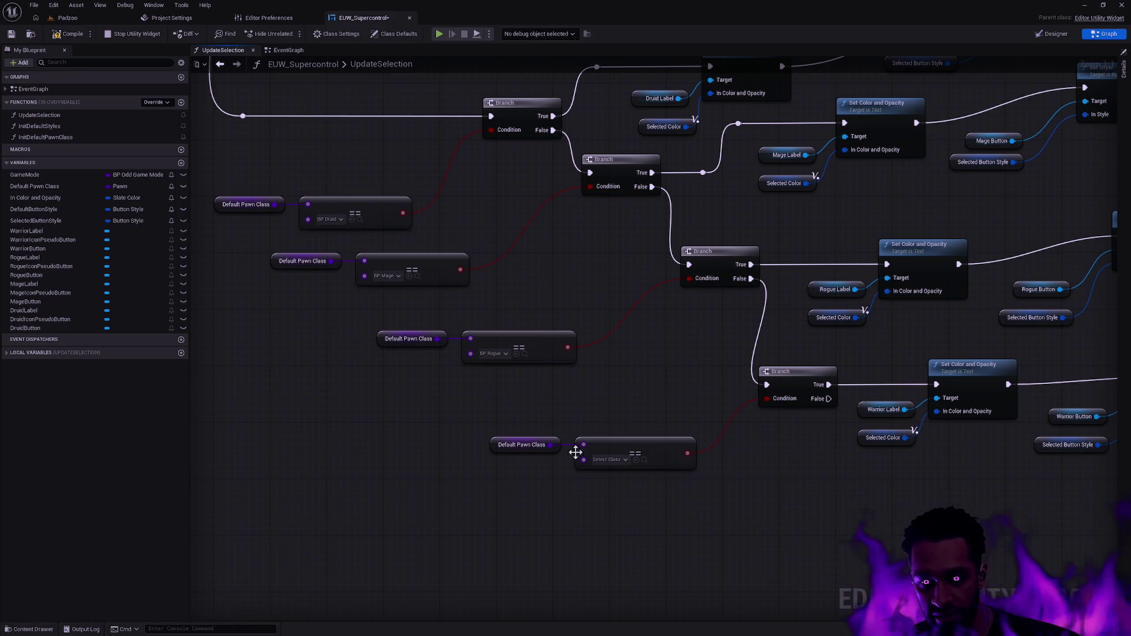
click(609, 459)
text(BP_War)
key(Return)
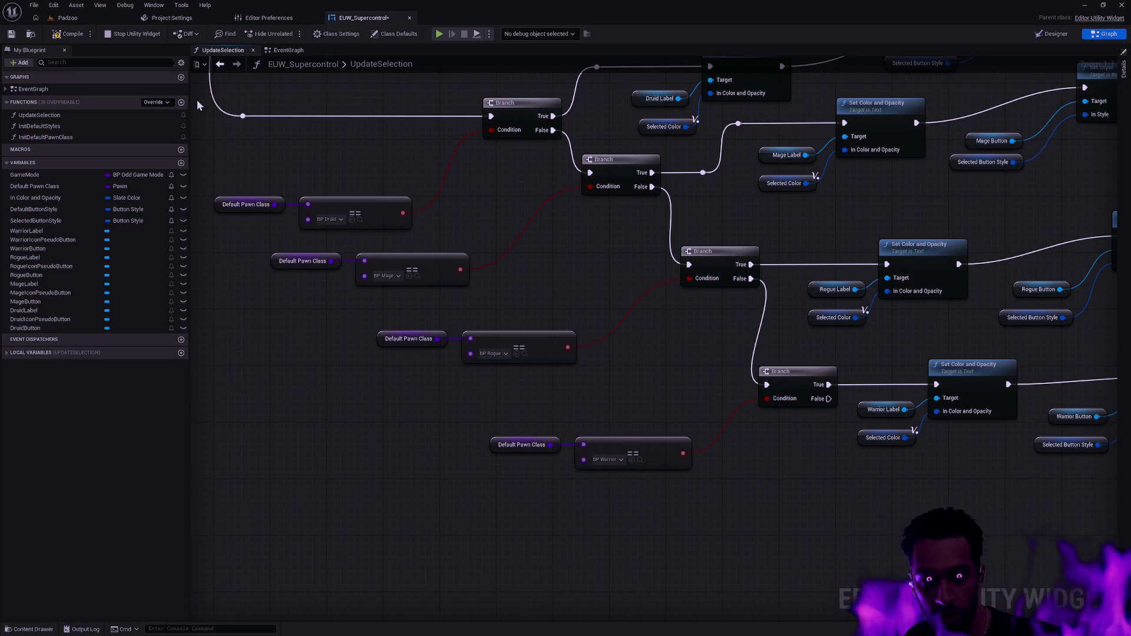
click(70, 33)
key(ctrl+Tab)
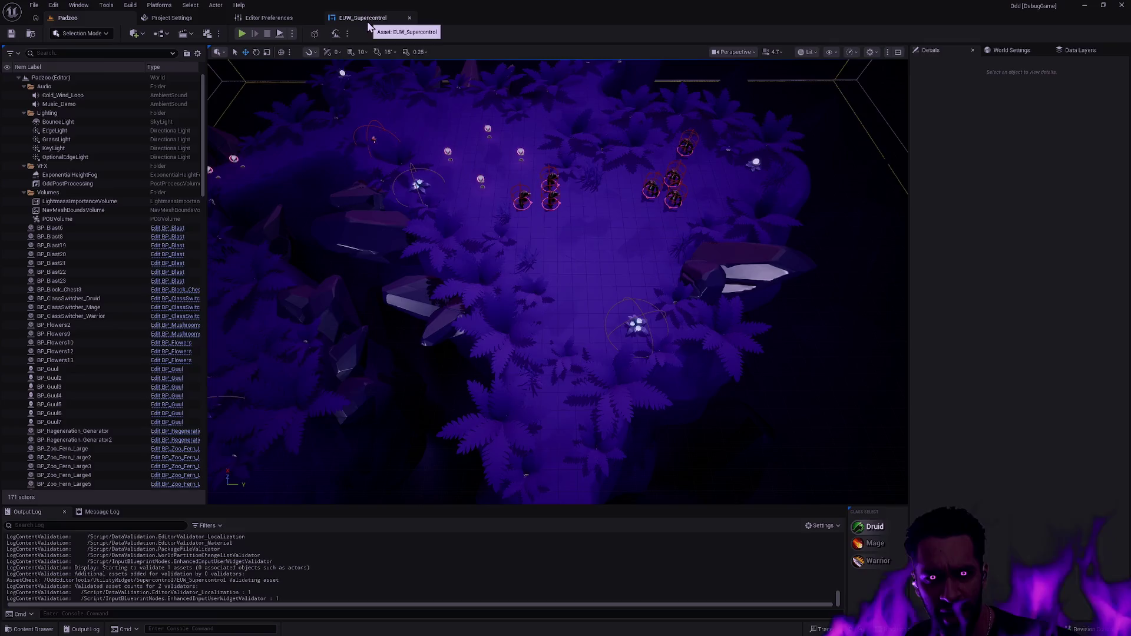
- Save BP_OddGameMode without checking it out, then switch to the source-control desktop
click(396, 18)
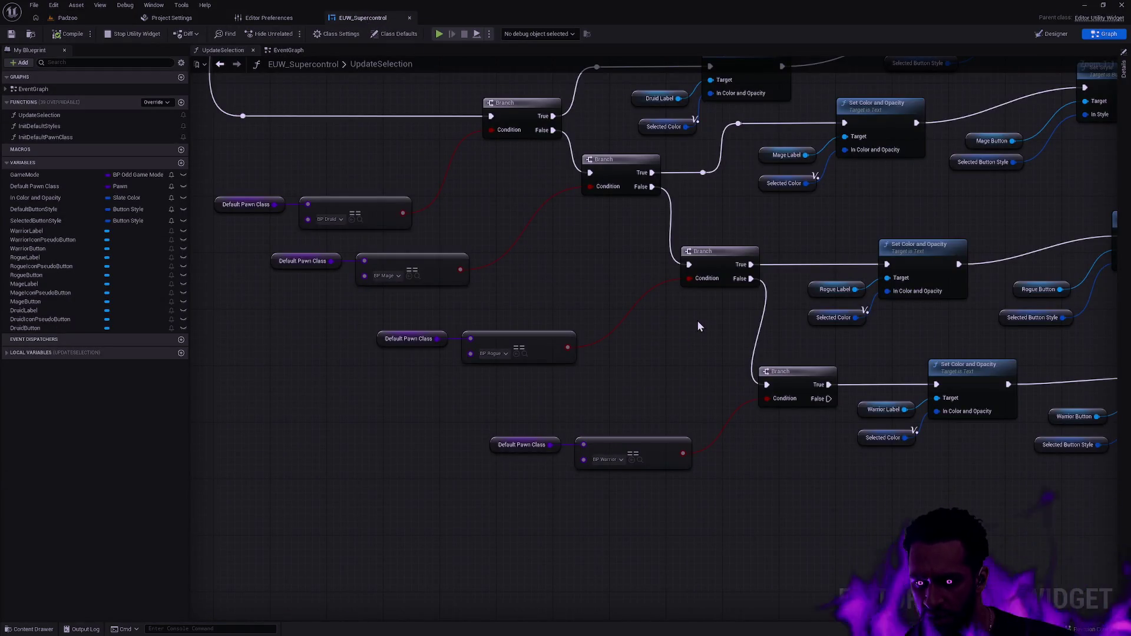
key(ctrl+shift+s)
click(625, 424)
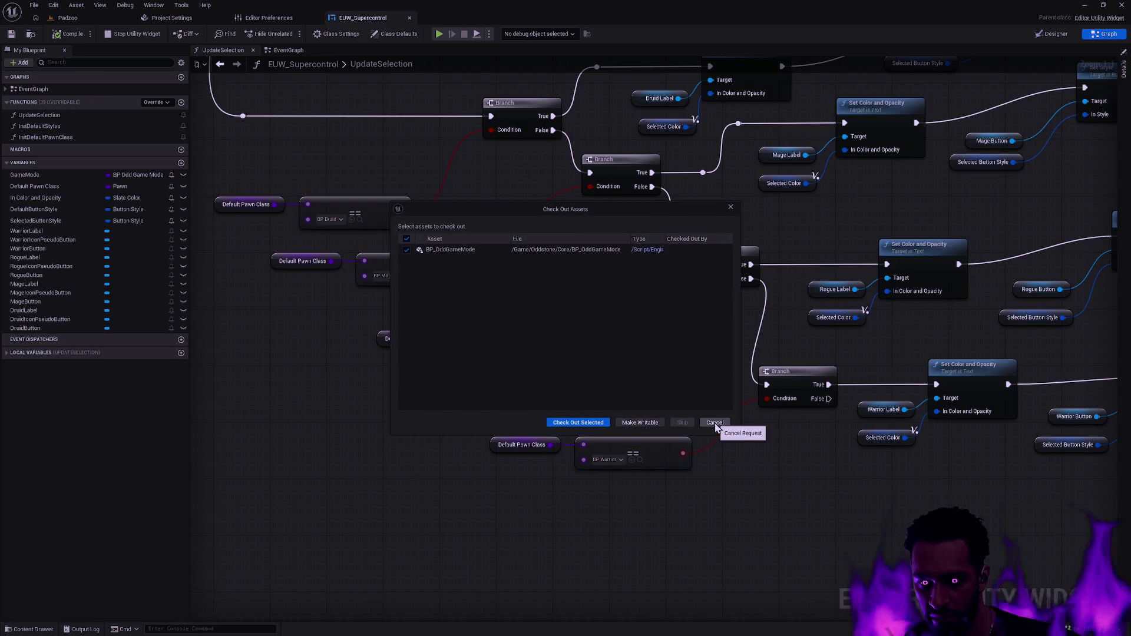
click(715, 422)
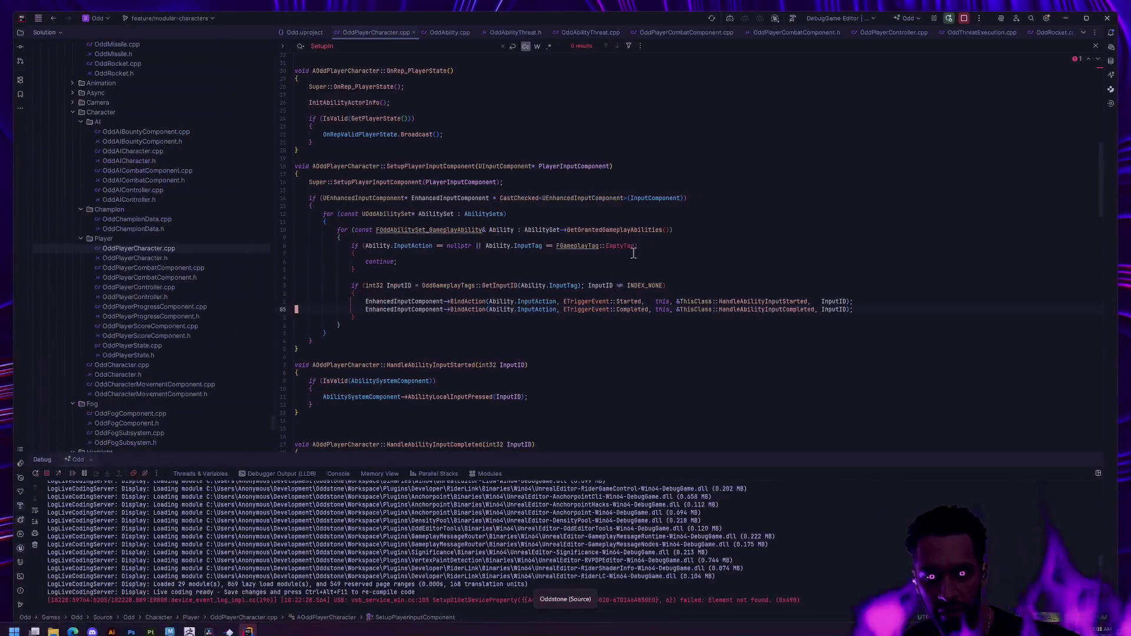
key(ctrl+super+Left)
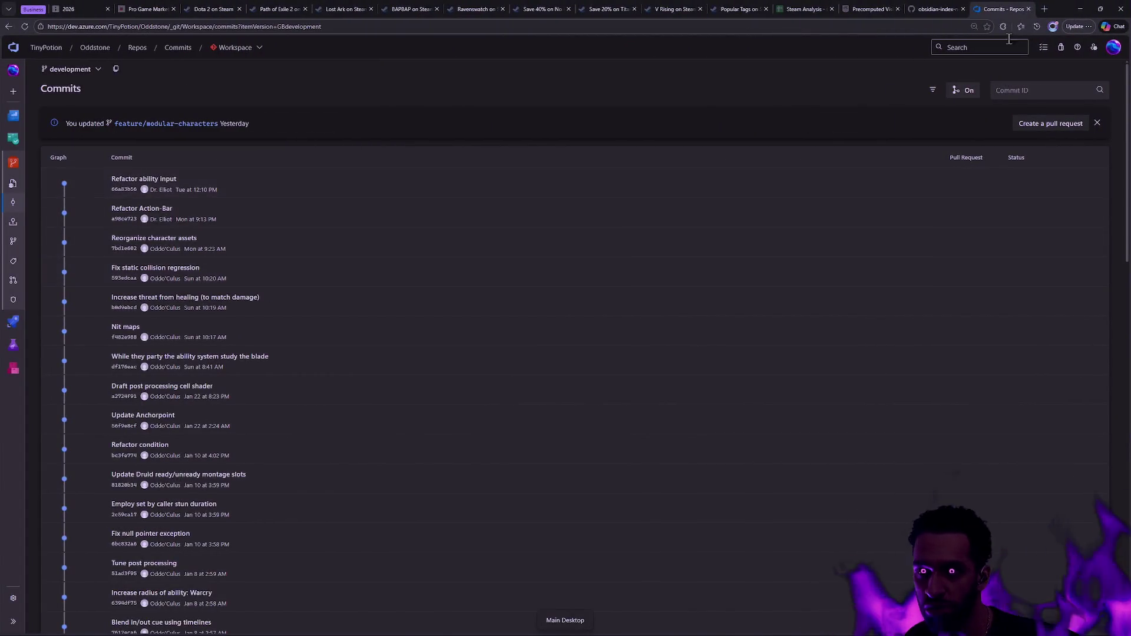
key(ctrl+super+Right)
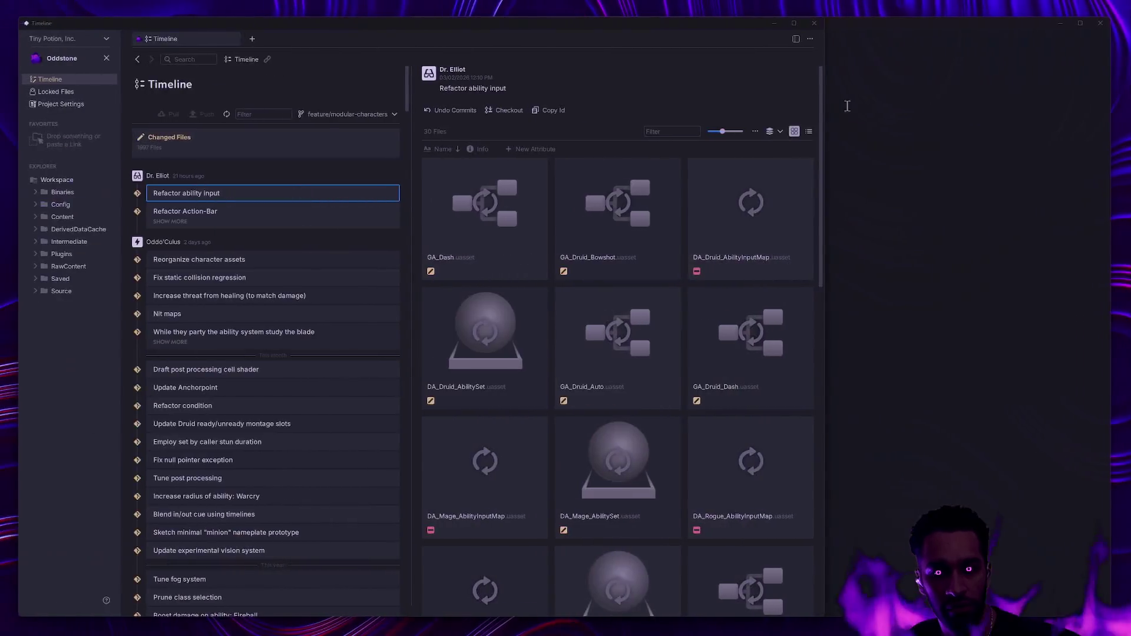
- Check git status and stage the Plugins/ folder containing EUW_Supercontrol.uasset
text(gs)
key(Return)
key(ctrl+l)
text(gs)
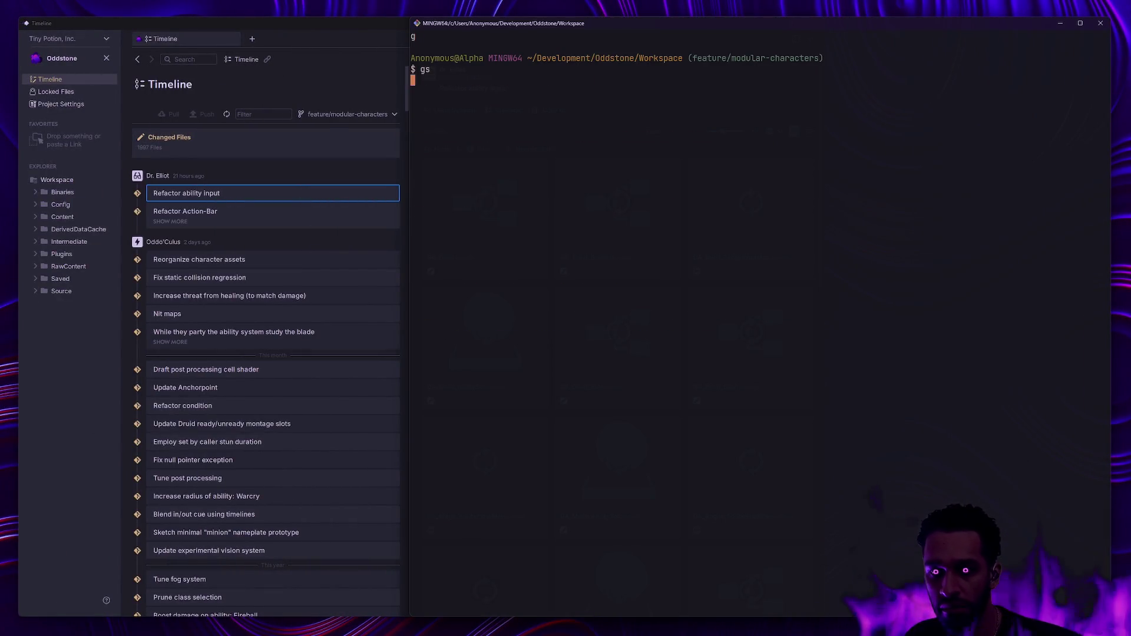
key(Return)
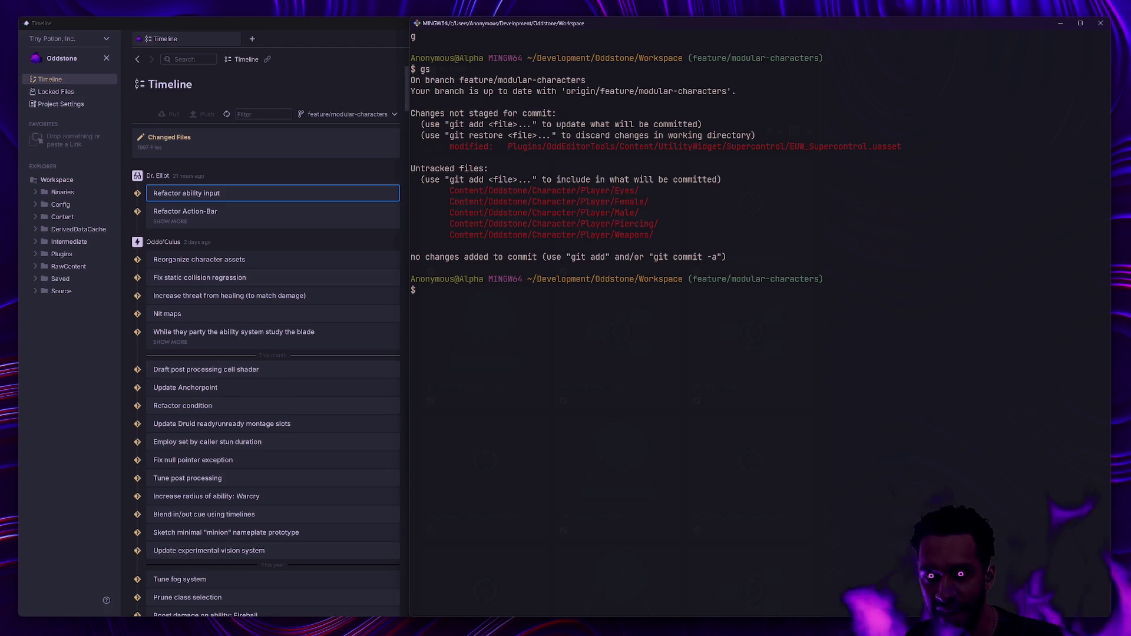
text(ga plugins/)
key(Return)
text(gs)
key(Return)
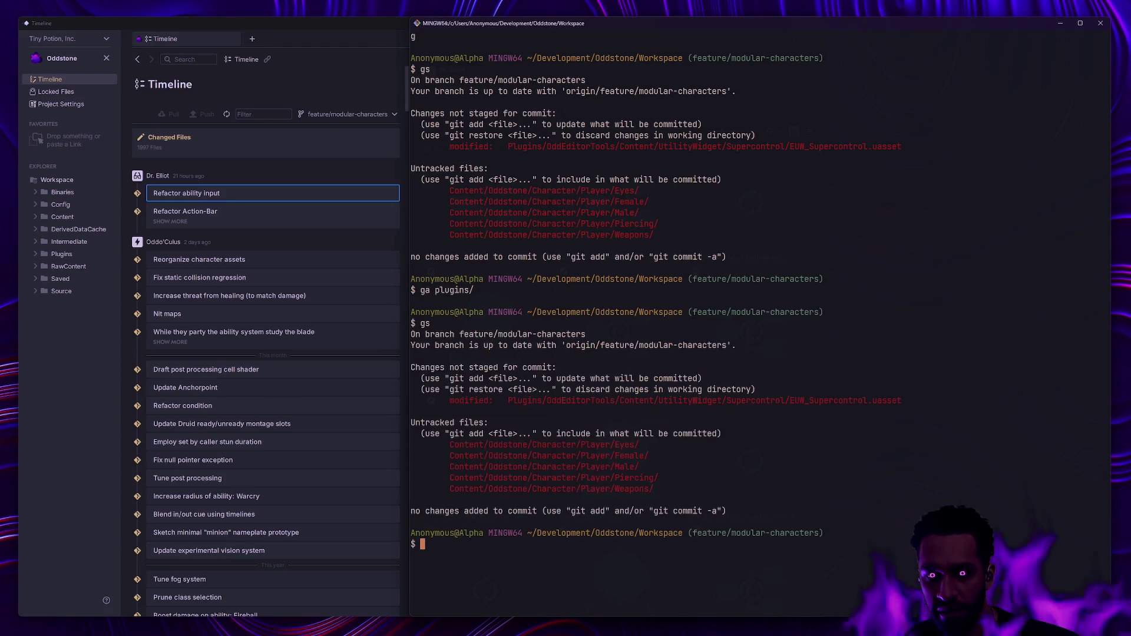
text(ga Plugins/)
key(Return)
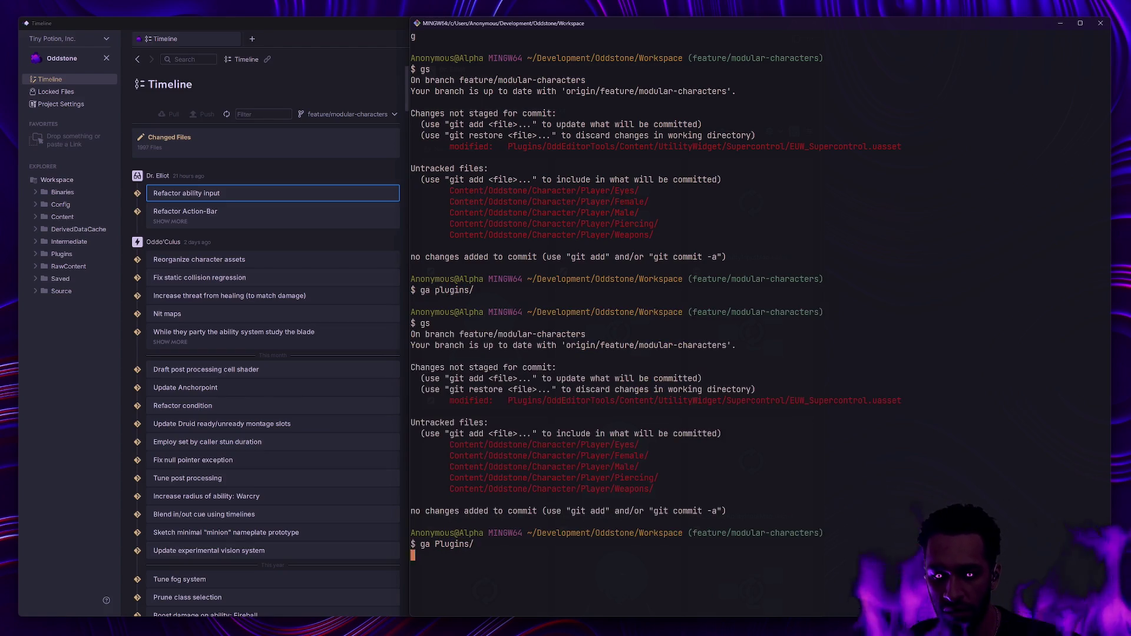
text(gs)
key(Return)
- Commit the staged change with the message 'Fix regression with class swapping'
text(g)
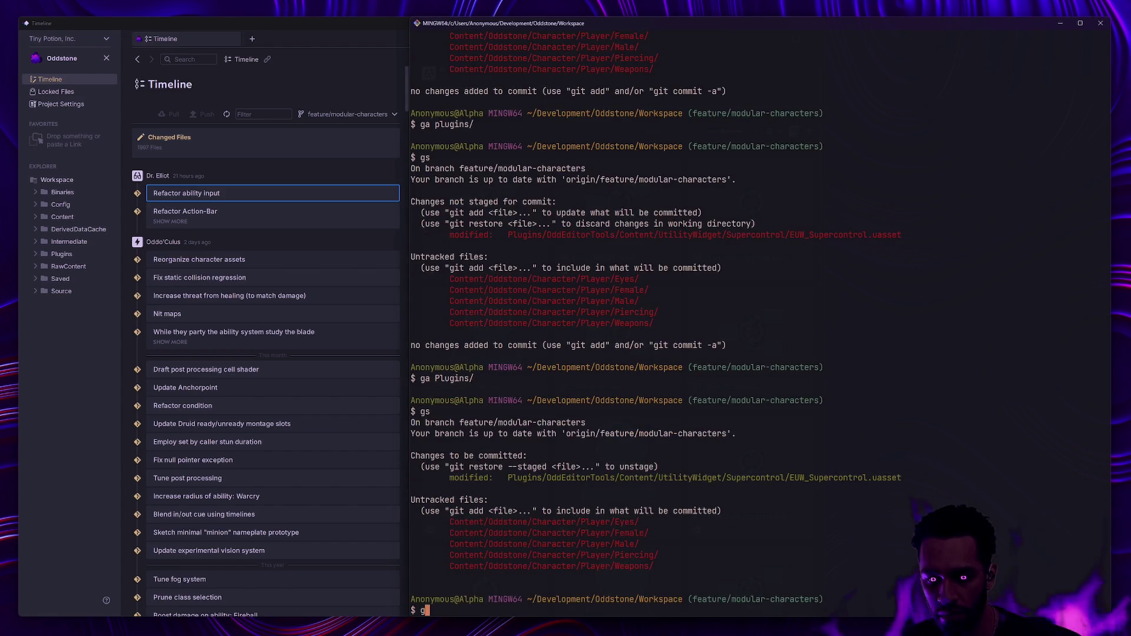
text(c -m 'Fix )
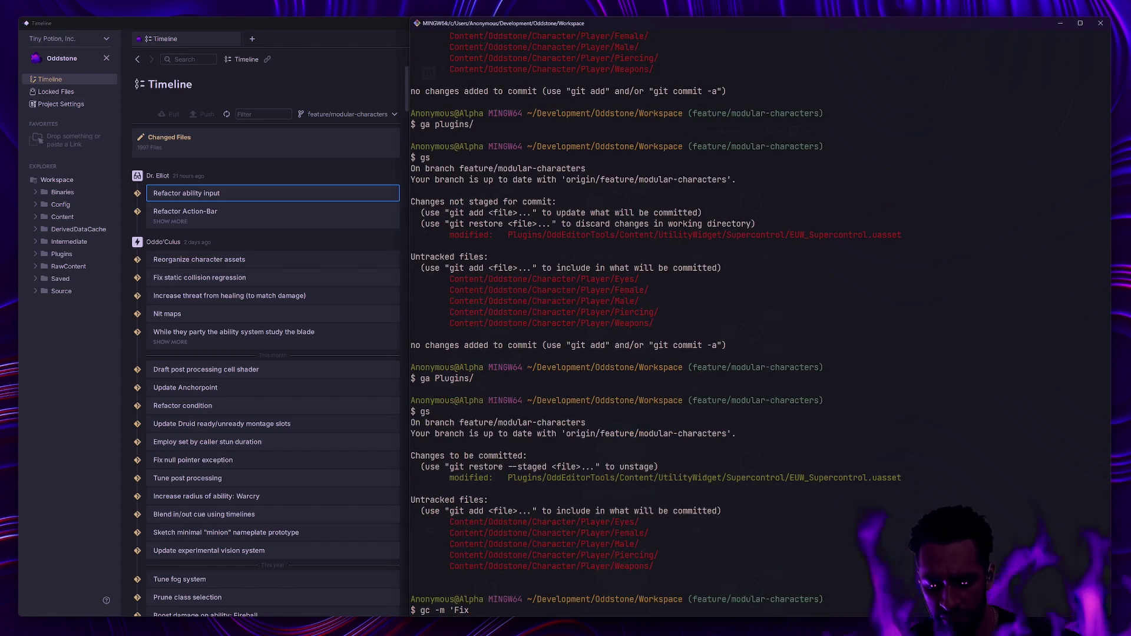
text(super co)
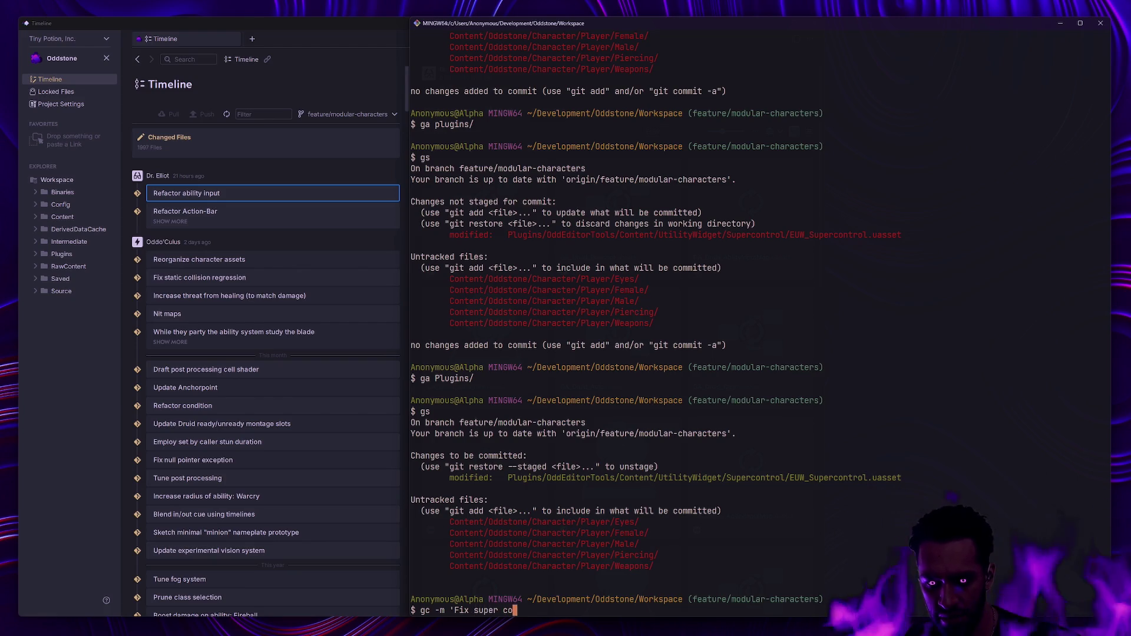
key(BackSpace)
key(BackSpace)
key(BackSpace)
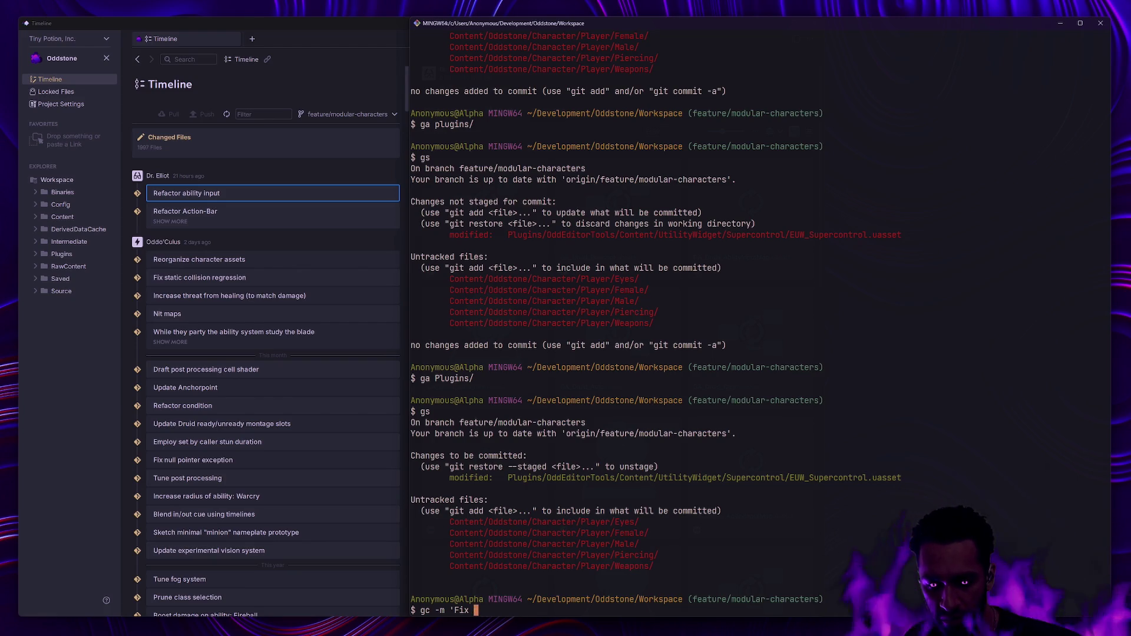
text(regression with class swap)
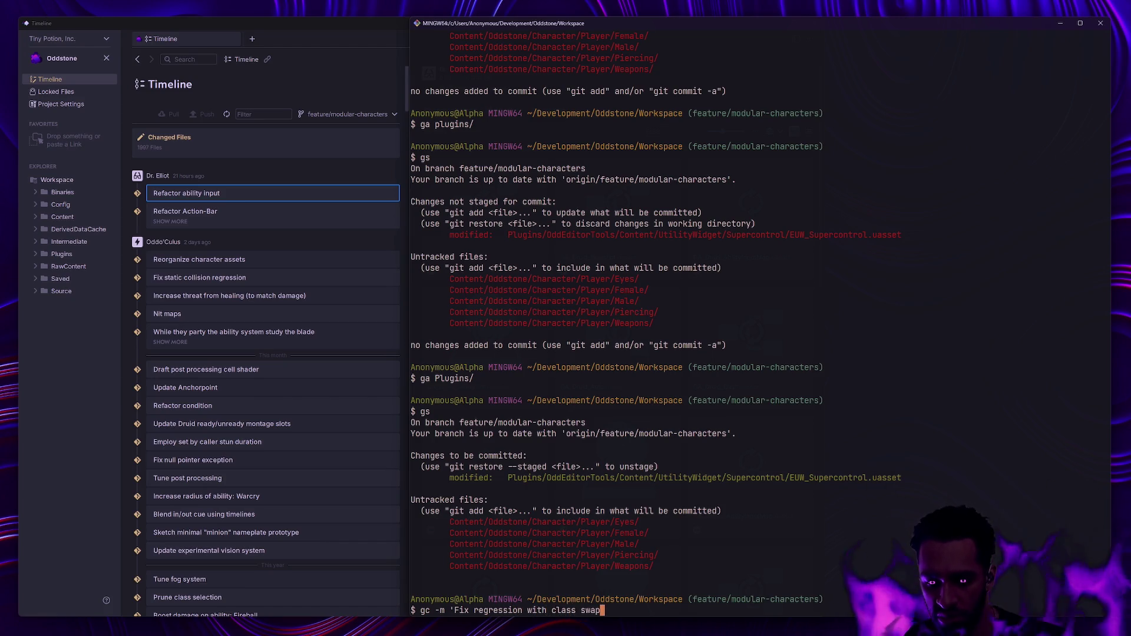
text(ping')
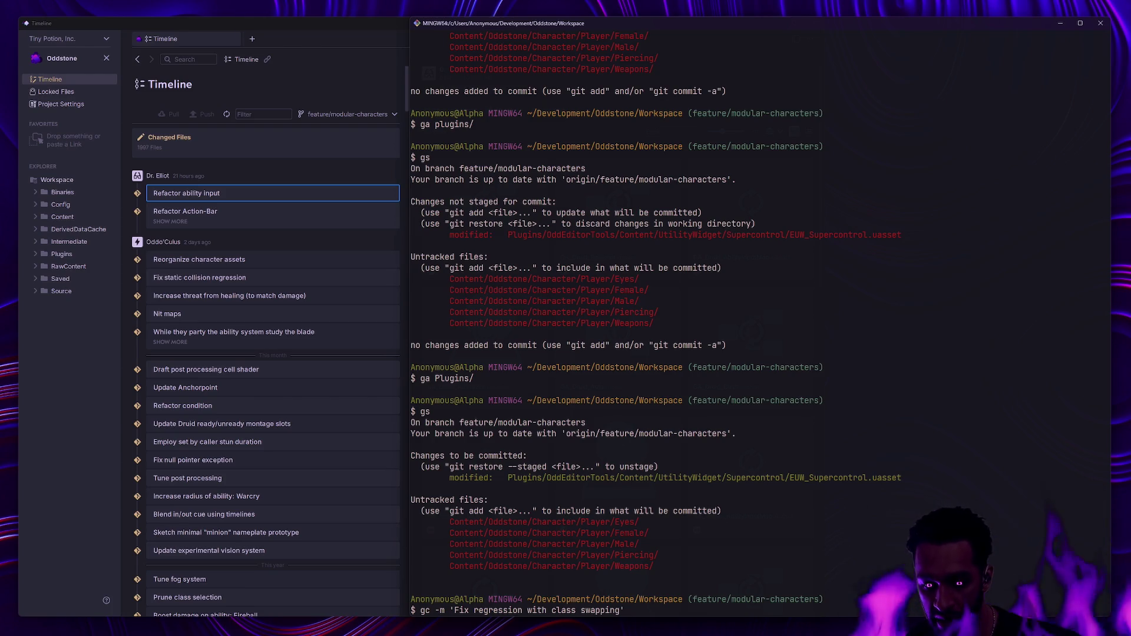
key(Return)
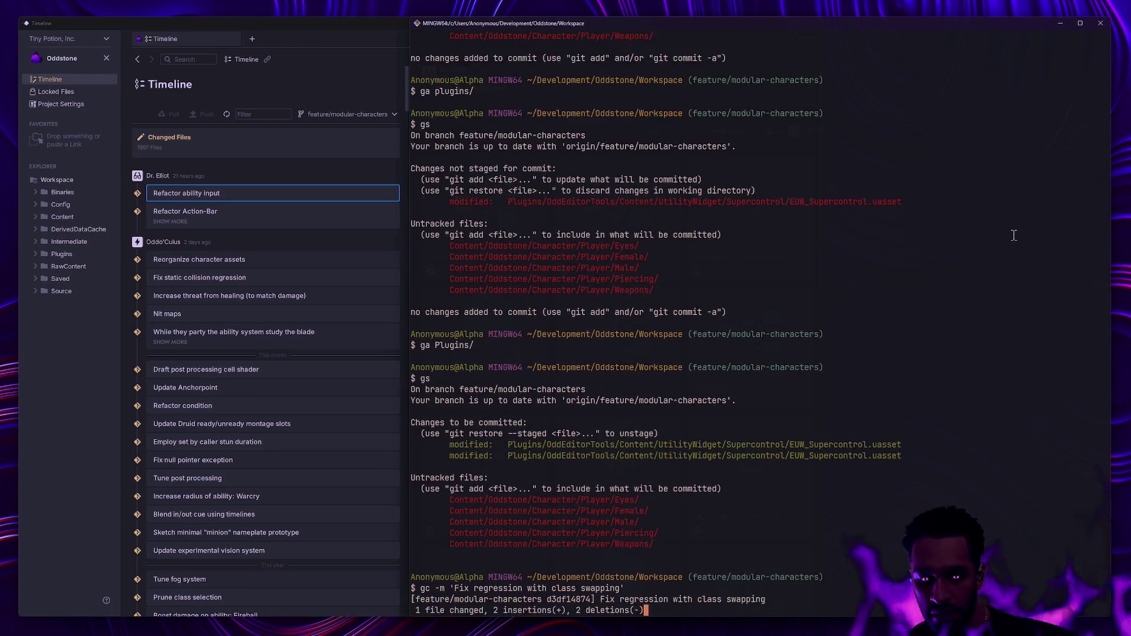
- Check the status and stage all remaining untracked files with ga -A
text(gs)
key(Return)
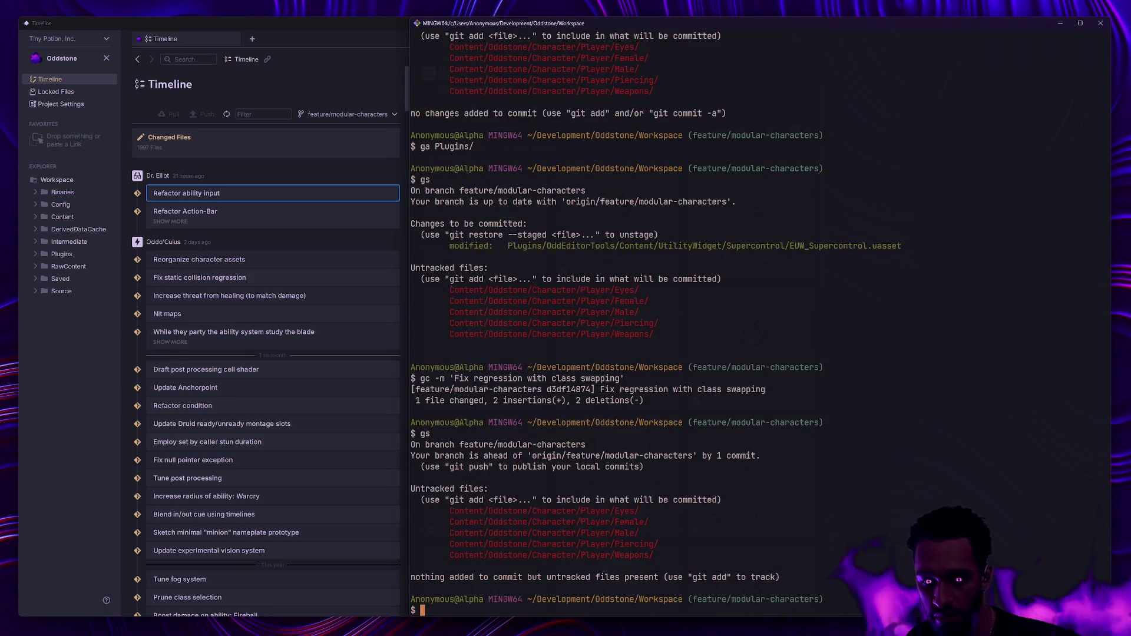
text(g)
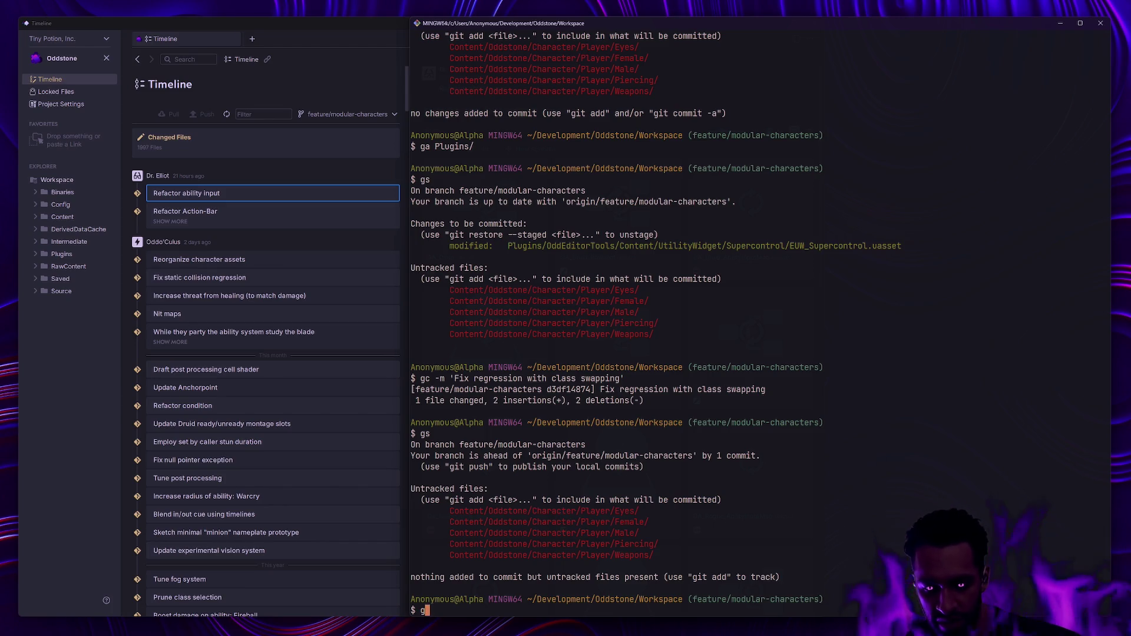
text(a -A)
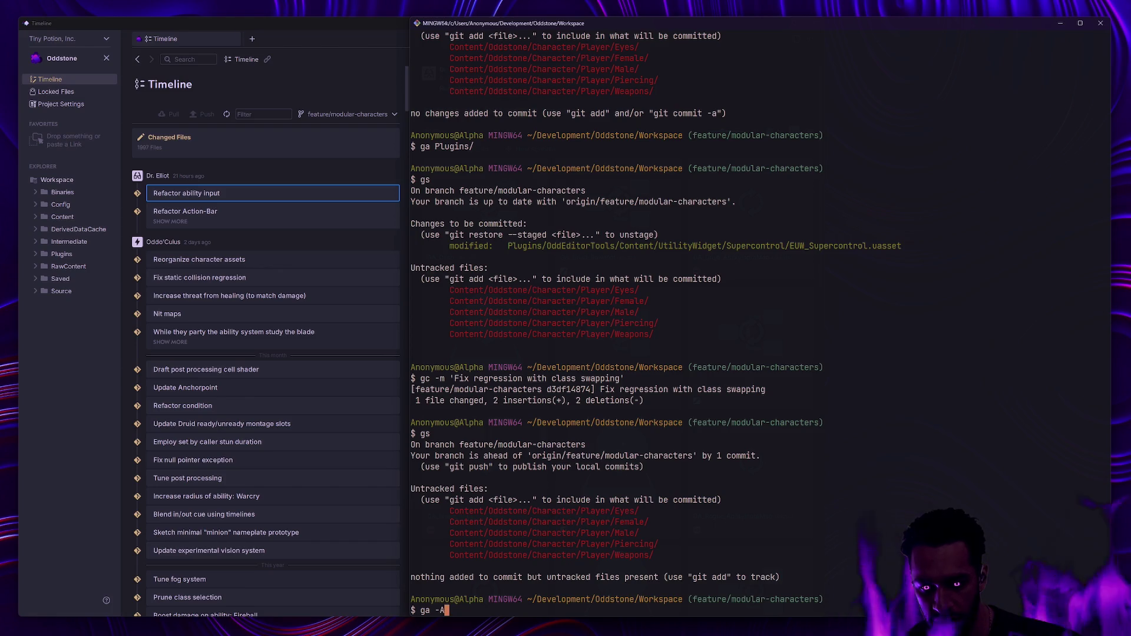
key(BackSpace)
key(BackSpace)
key(BackSpace)
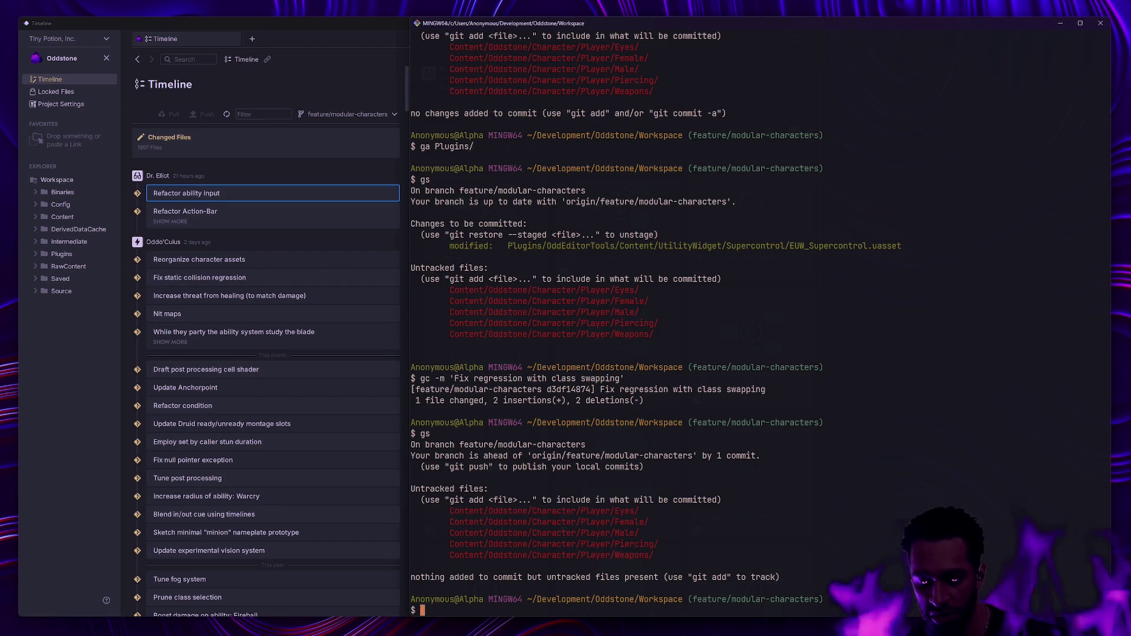
text(ga -A)
key(Return)
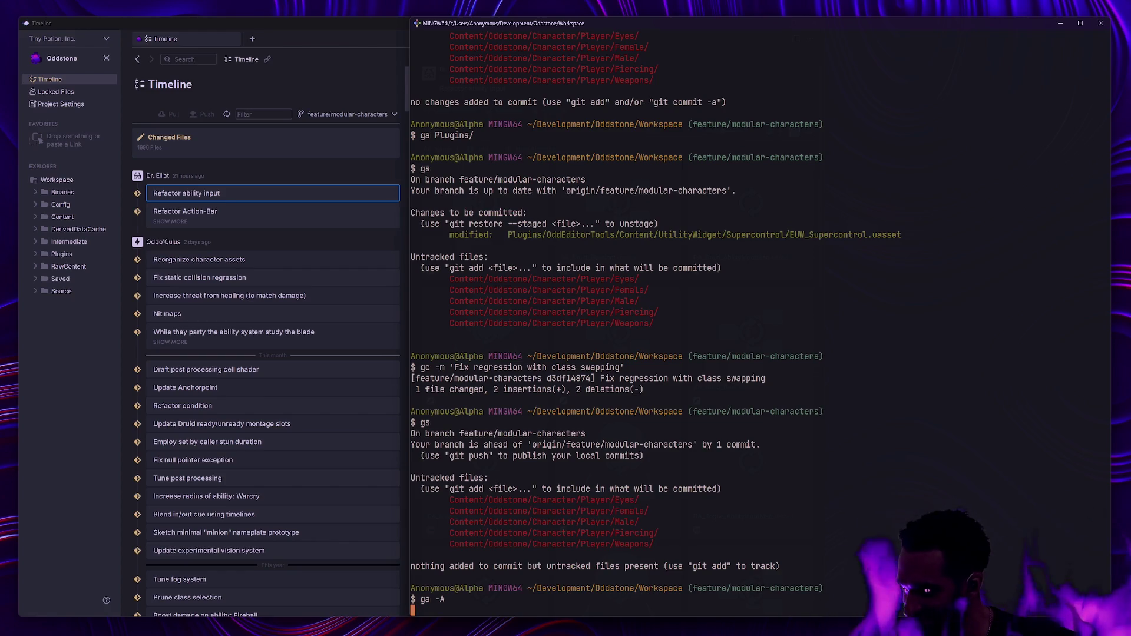
key(Return)
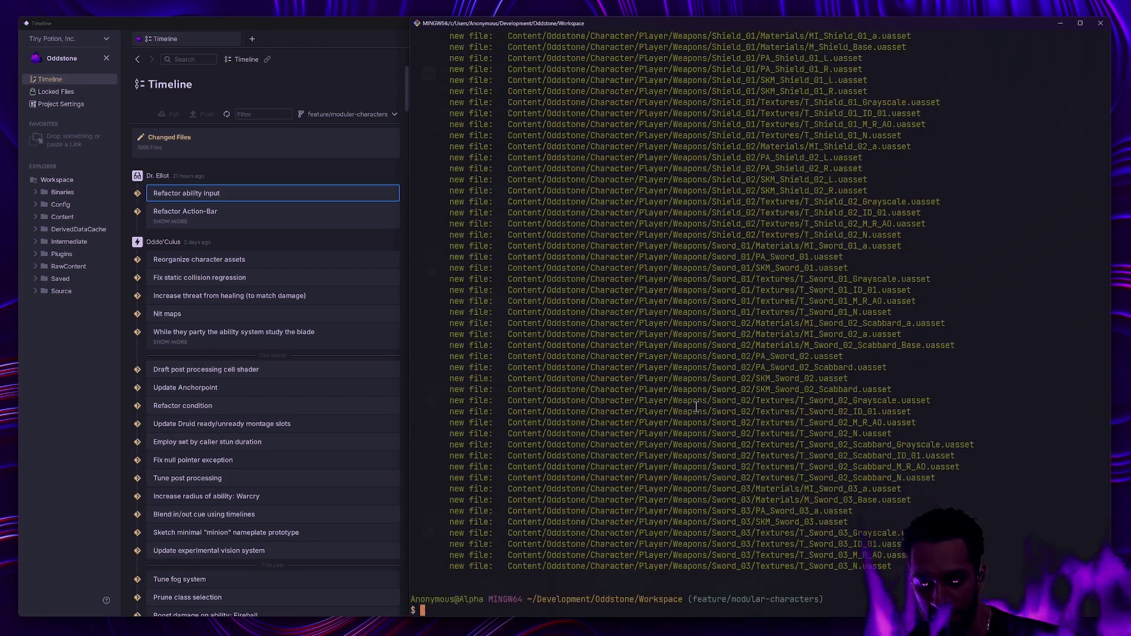
- Commit the staged files as 'Migrate modular character assets' and enter gp to push
text(g)
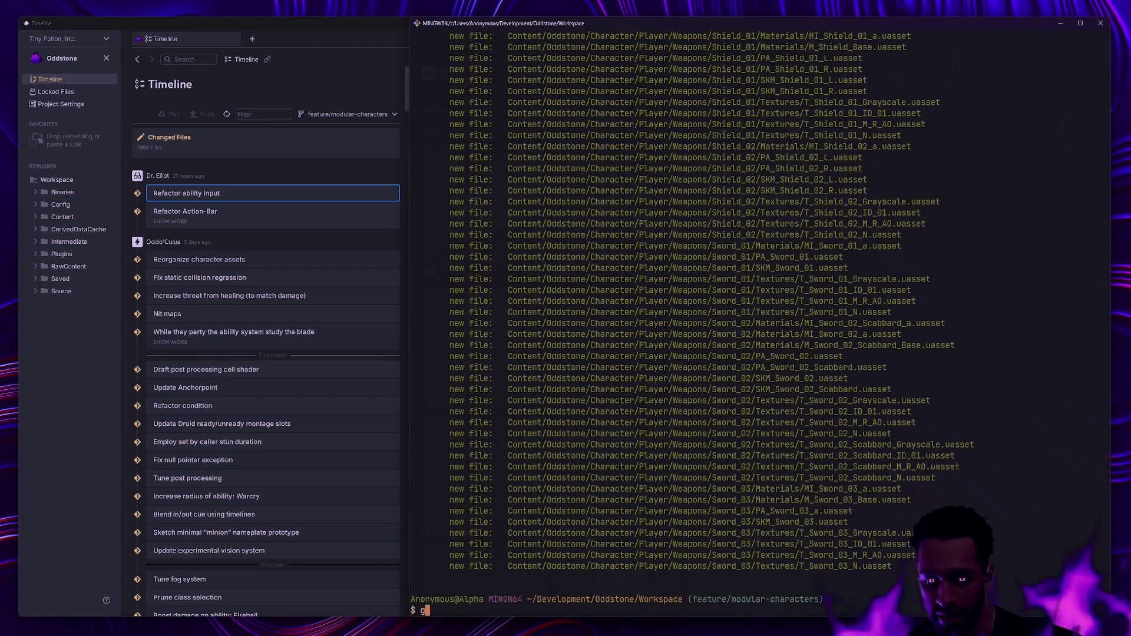
text(c -m )
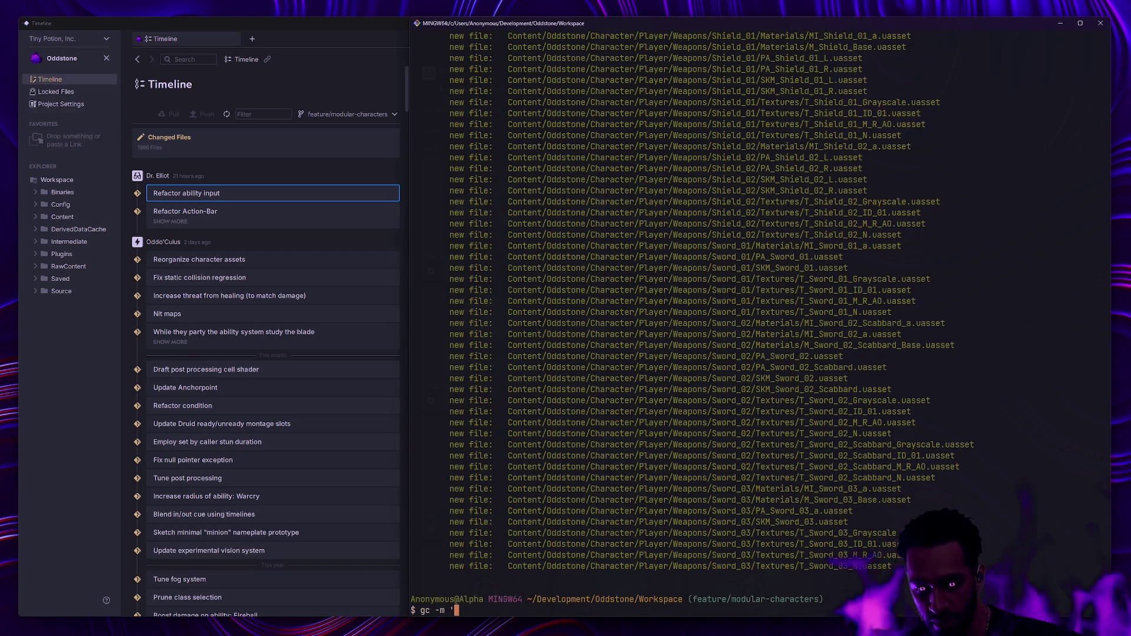
text(')
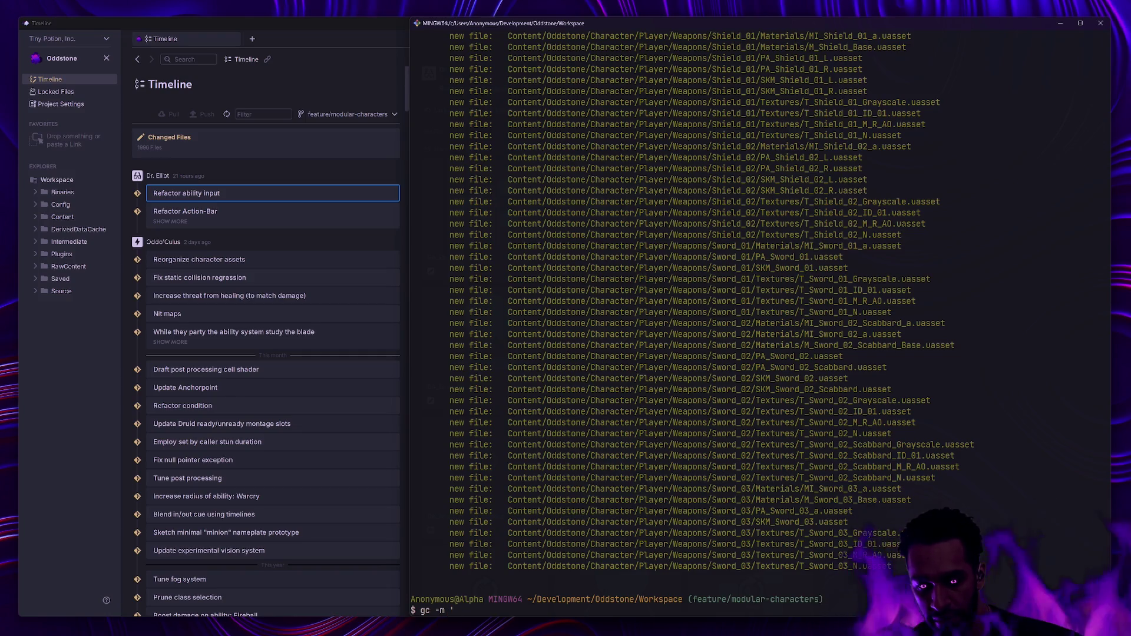
text(Migrate modul)
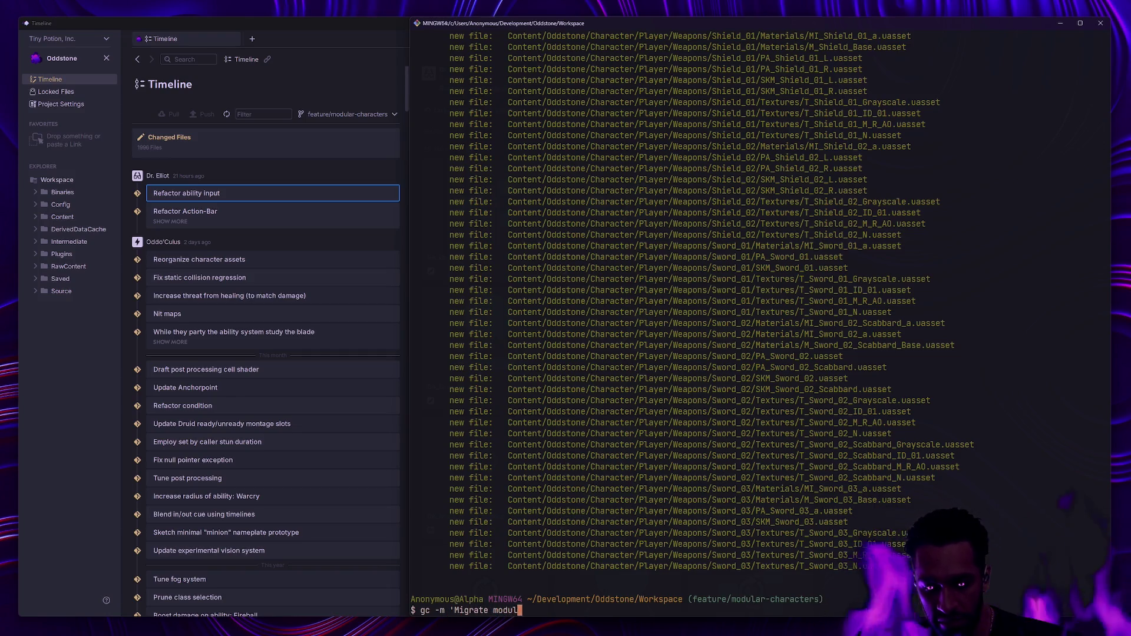
text(ar character assets')
key(Return)
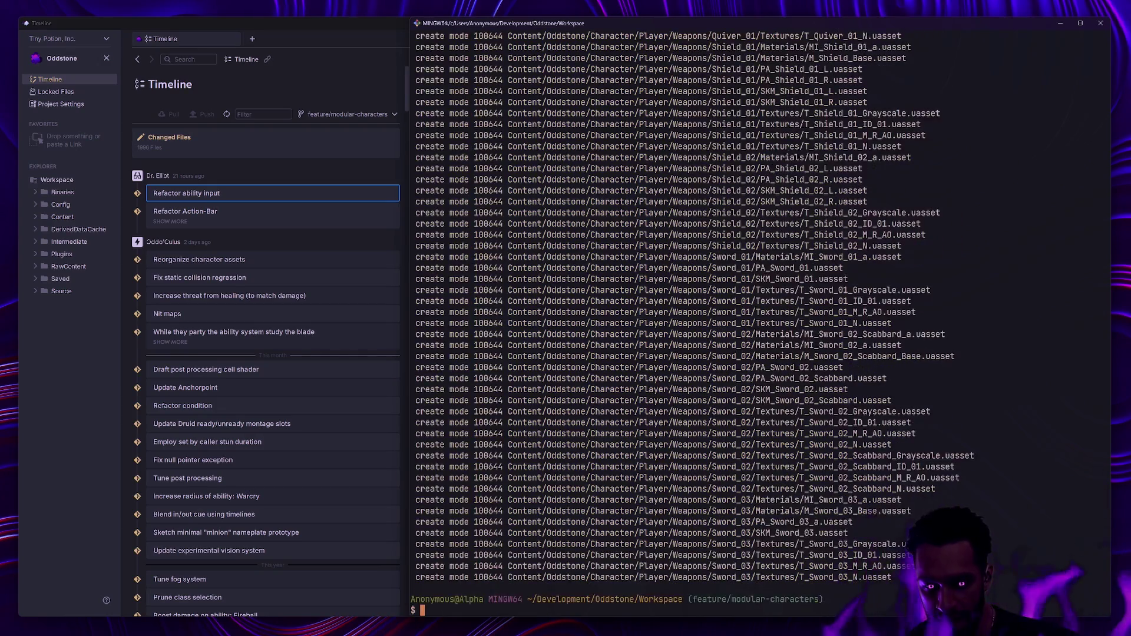
text(gp)
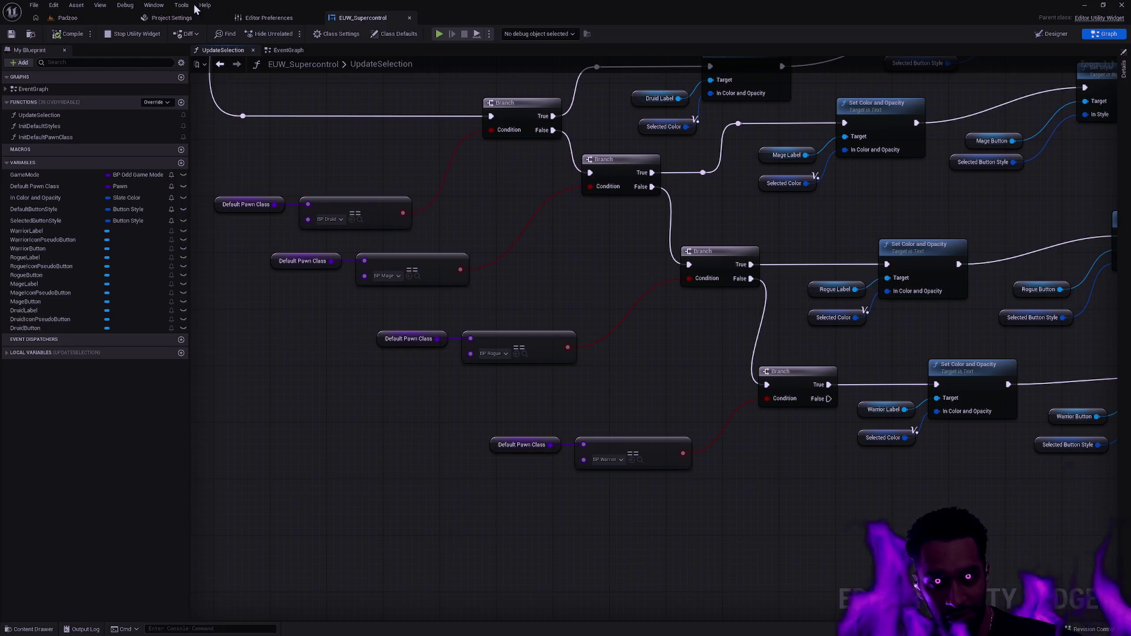
- Close the EUW_Supercontrol tab and return through Project Settings to the Padzoo level editor
click(408, 19)
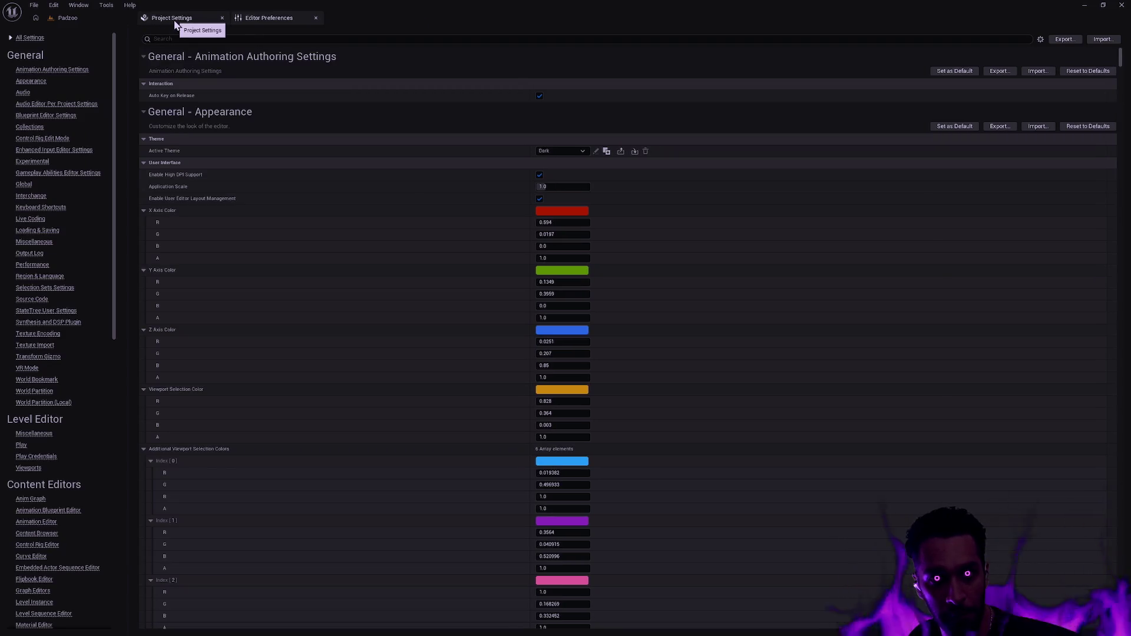
click(179, 23)
click(68, 18)
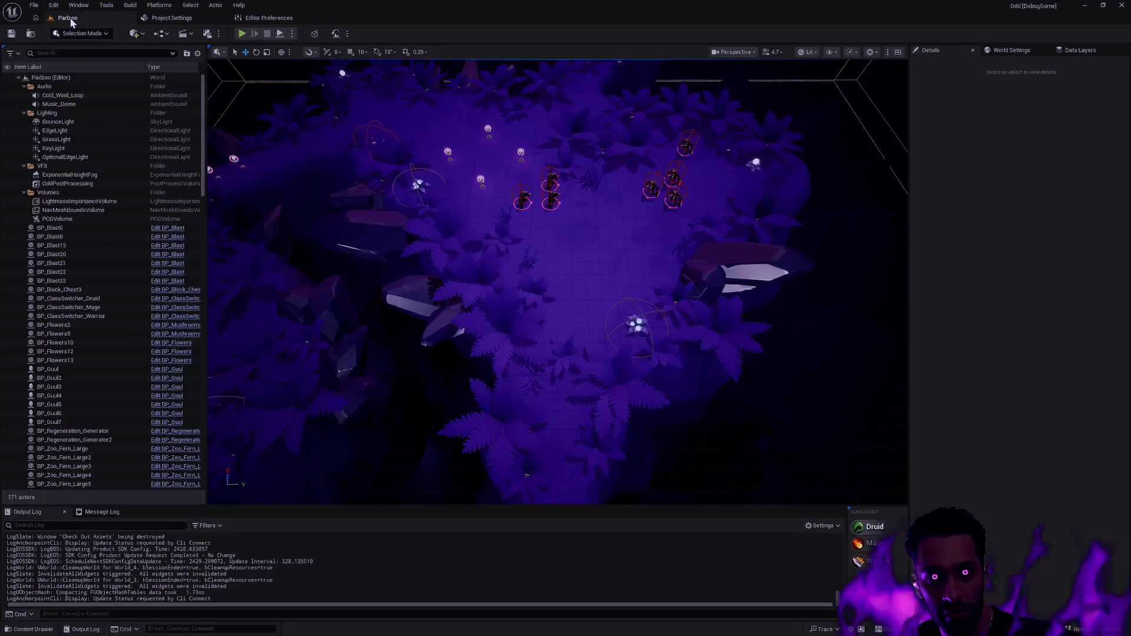
- Browse the Player folder and its Animation subfolder in the Content Drawer, then close it
key(ctrl+space)
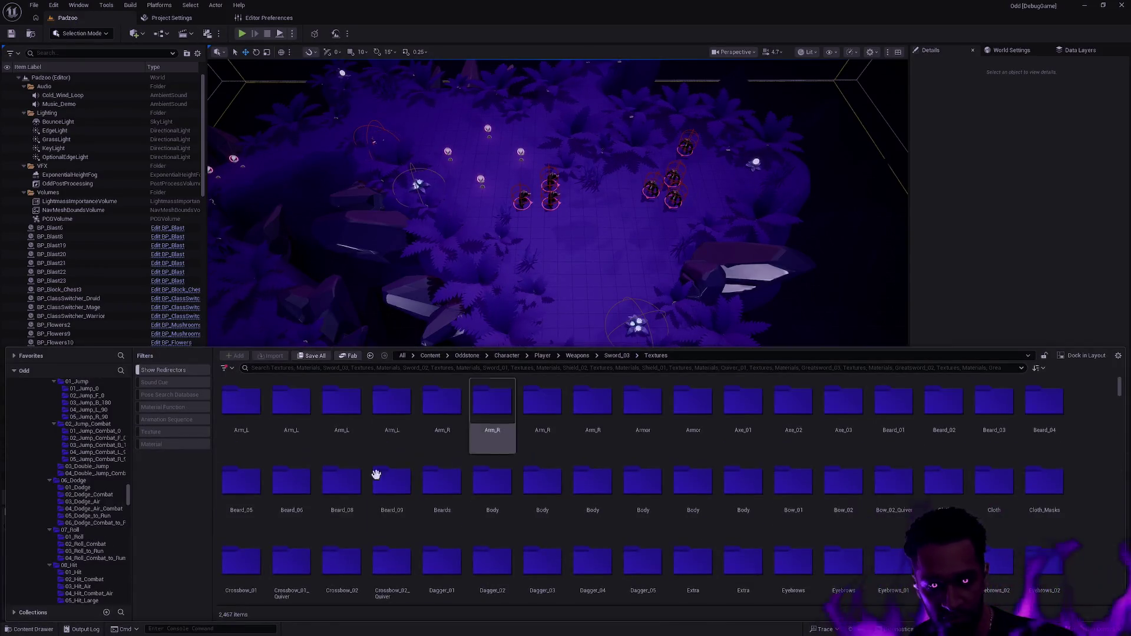
drag(128, 496, 129, 388)
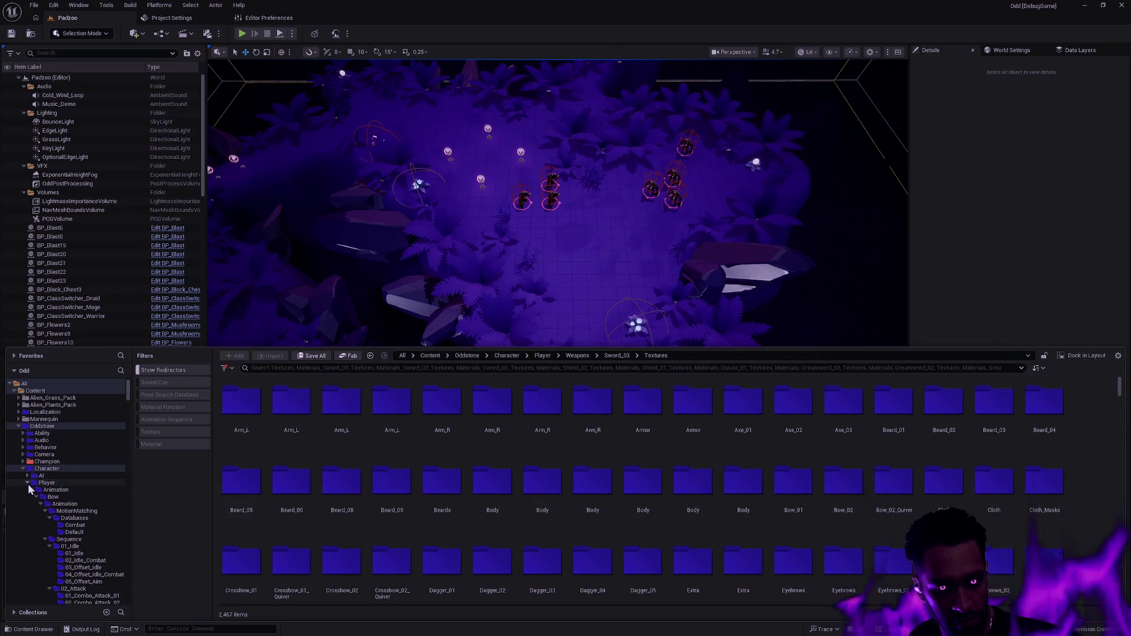
click(30, 484)
click(32, 489)
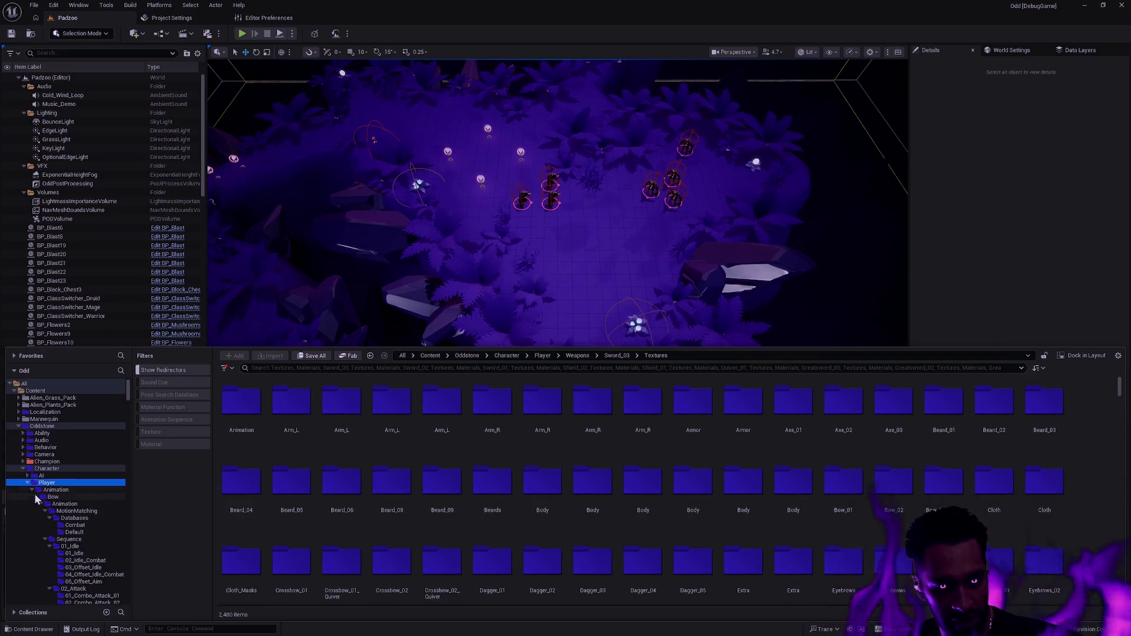
ctrl+click(34, 496)
click(32, 489)
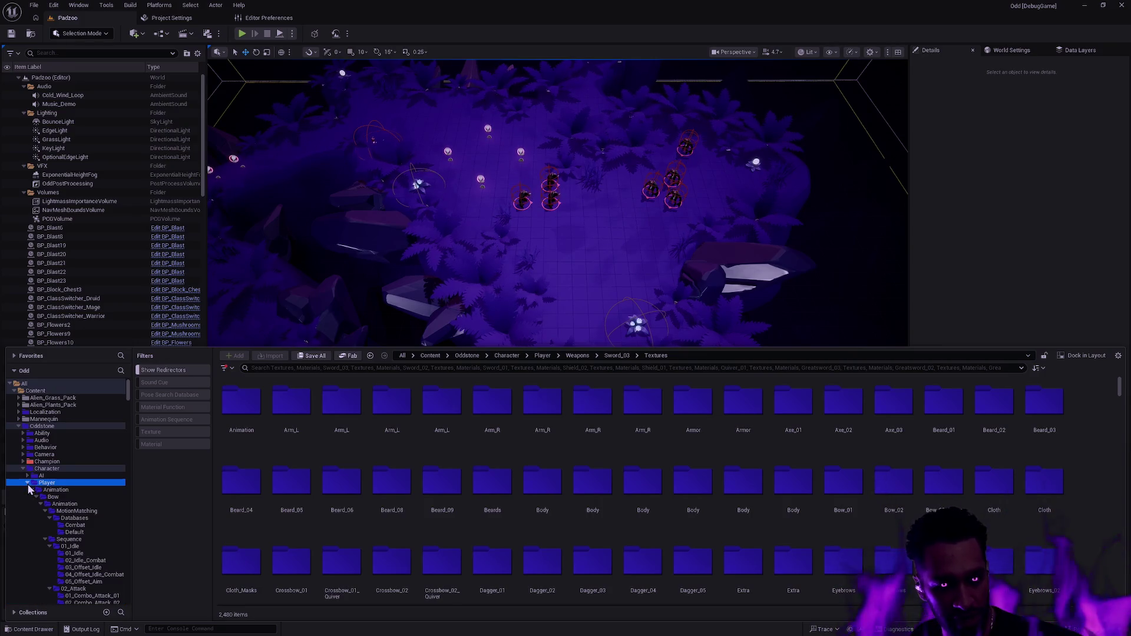
click(28, 484)
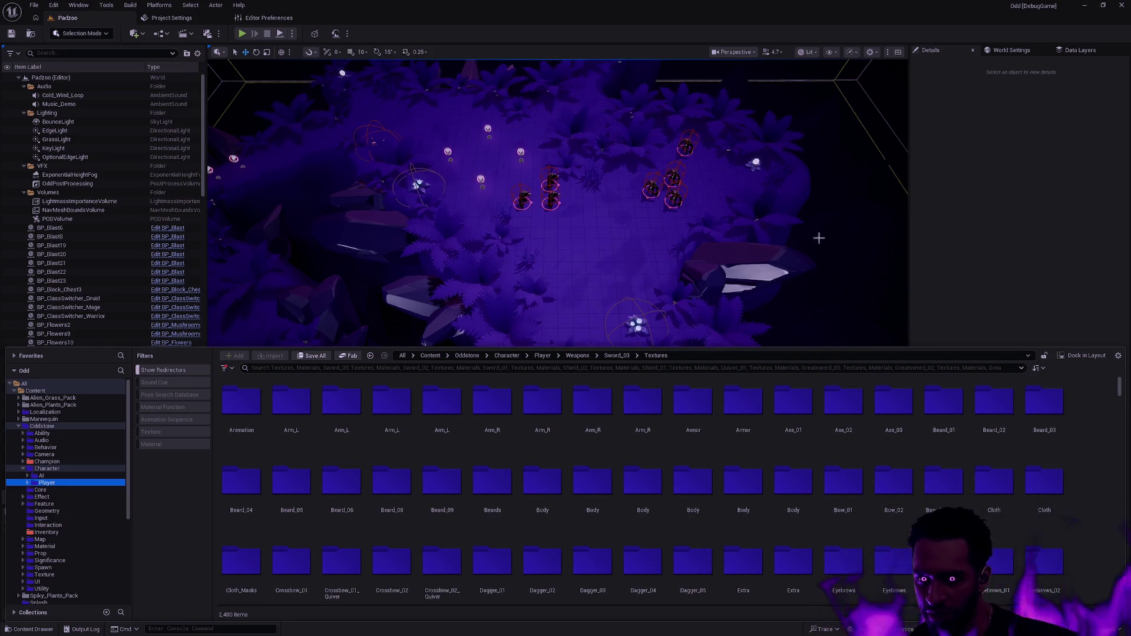
click(997, 253)
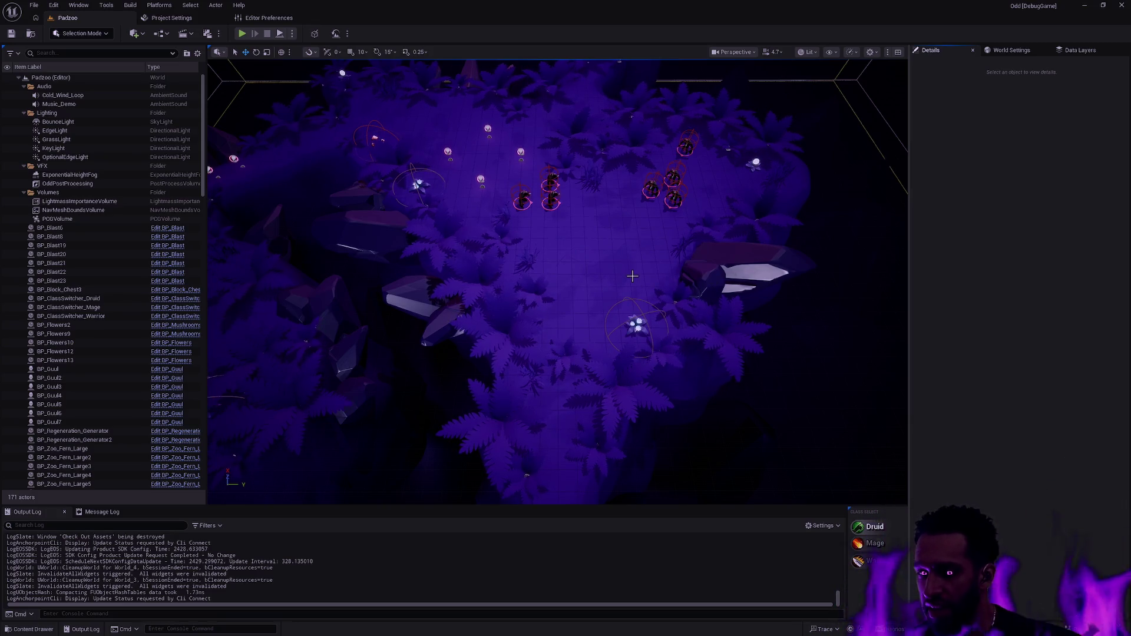
drag(630, 284, 489, 281)
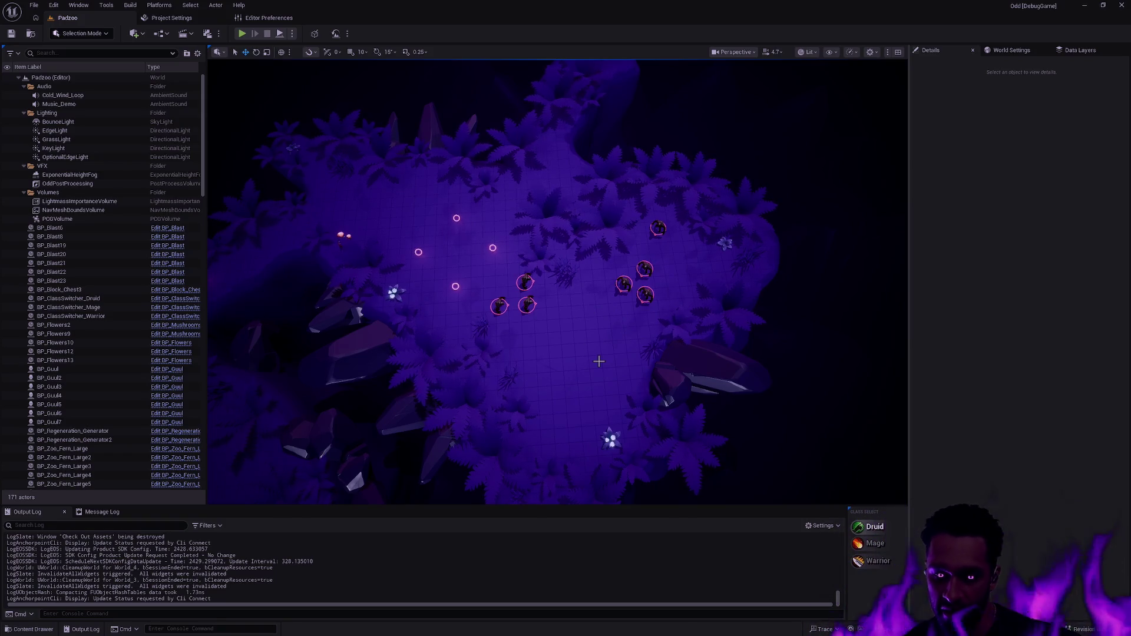
- Clear the selection in the Padzoo level and toggle the Content Drawer open and closed
key(ctrl+space)
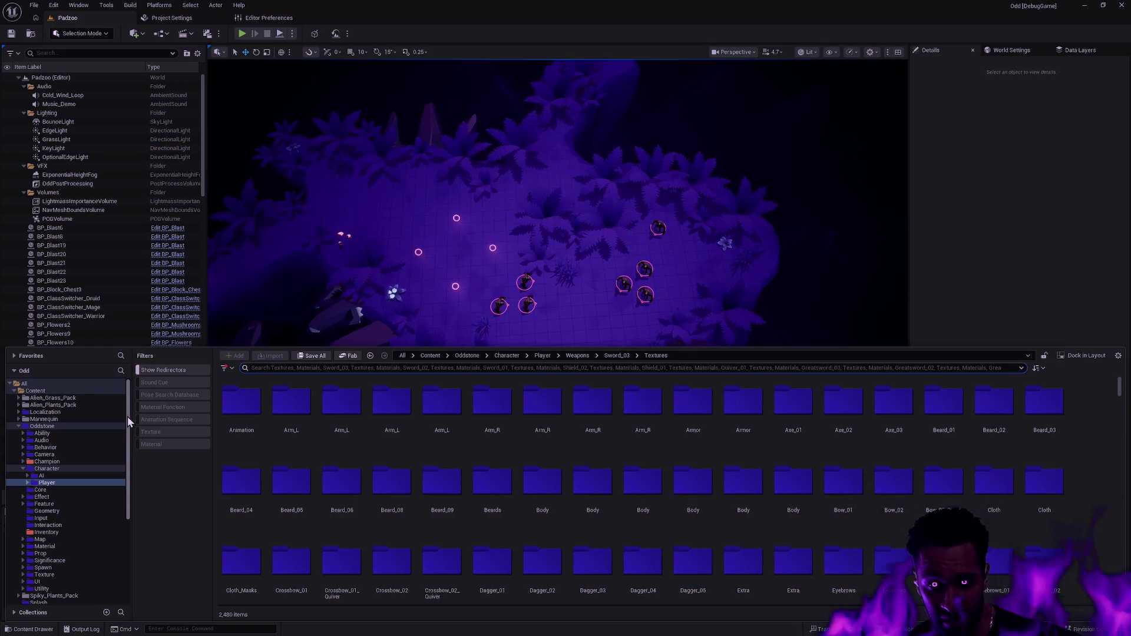
click(591, 286)
click(770, 346)
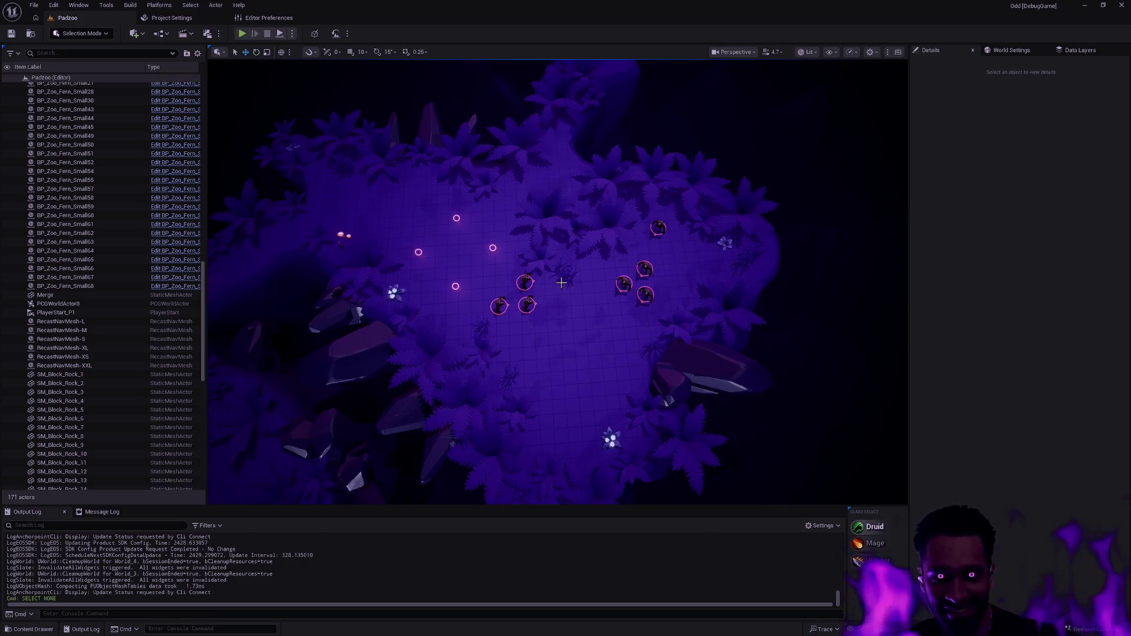
key(ctrl+space)
key(ctrl+space)
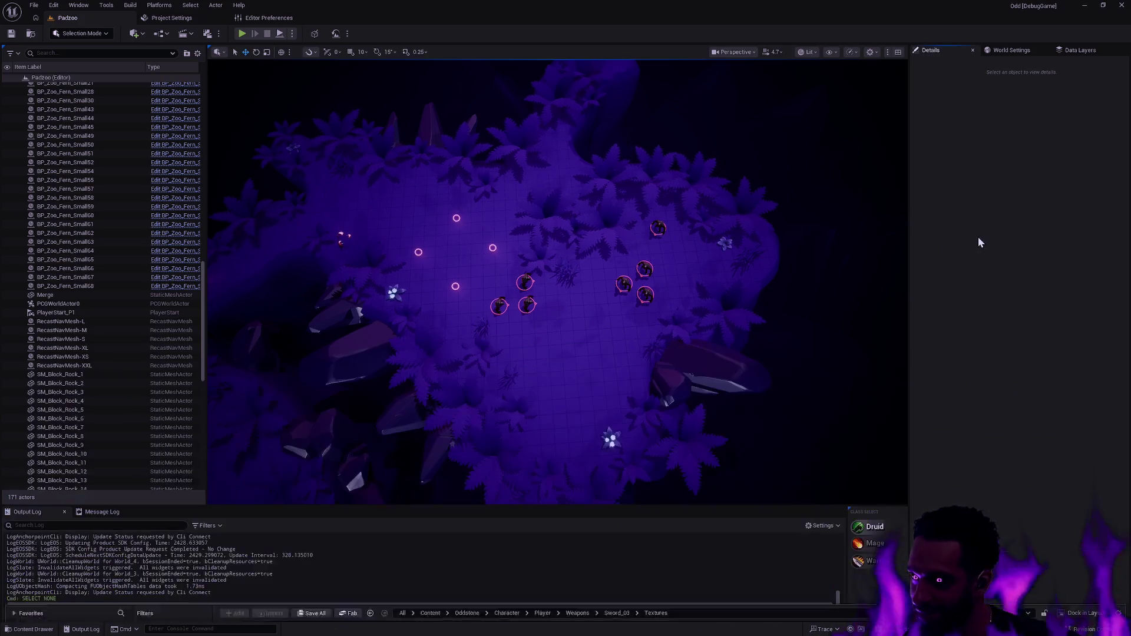
key(ctrl+space)
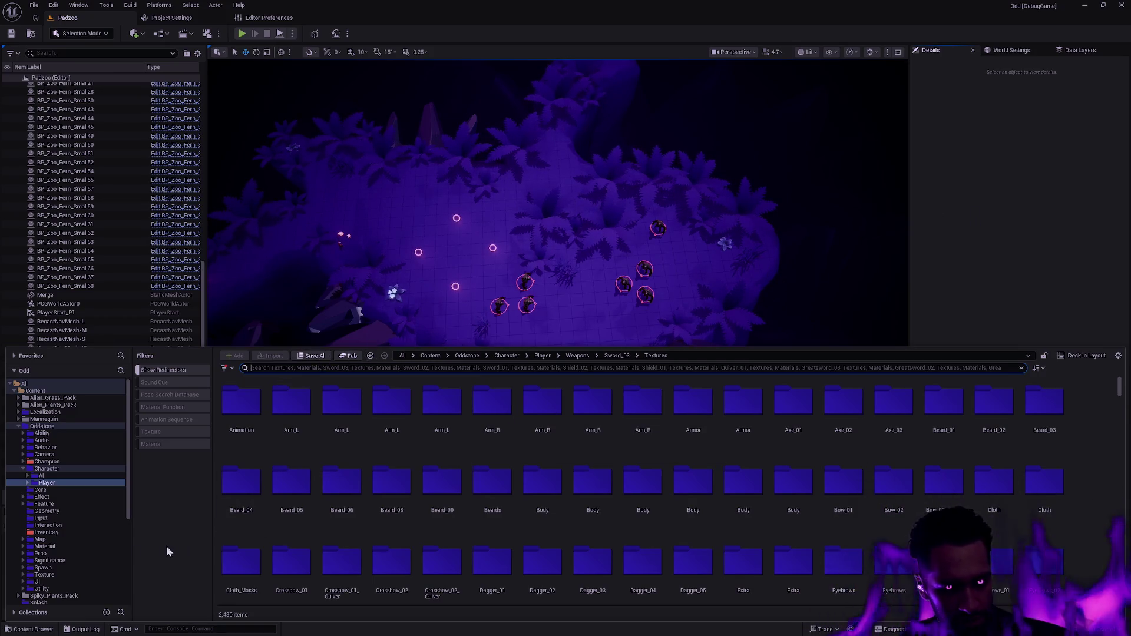
- Browse to Player/Animation/Bow/Animation/Sequence/02_Attack/02_Combo_Attack_02 in the Content Drawer
click(28, 484)
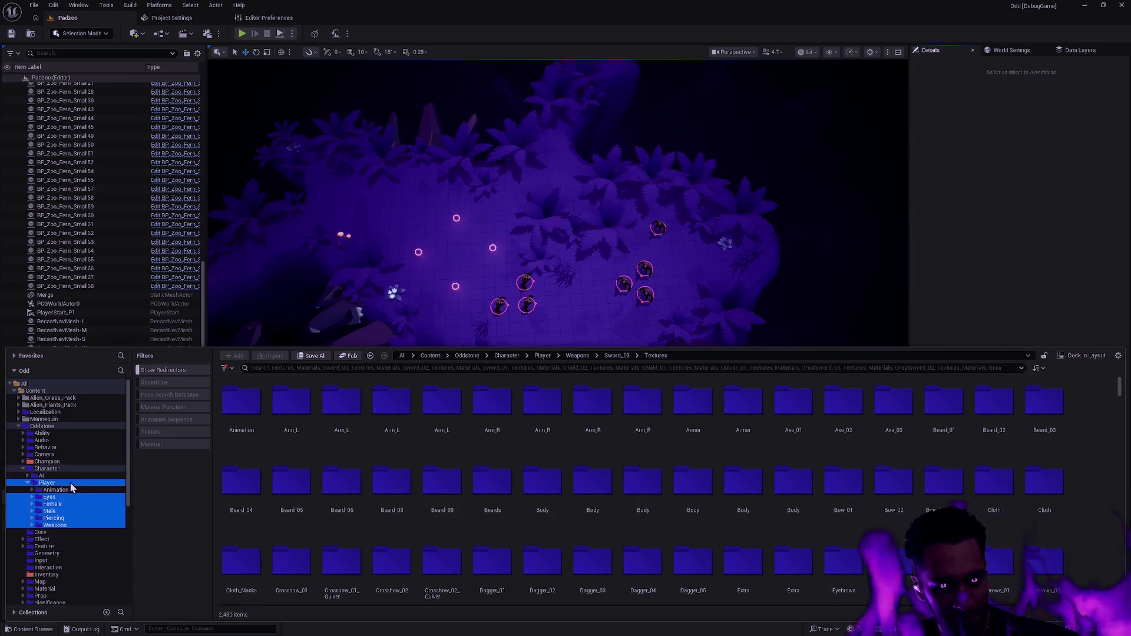
click(47, 462)
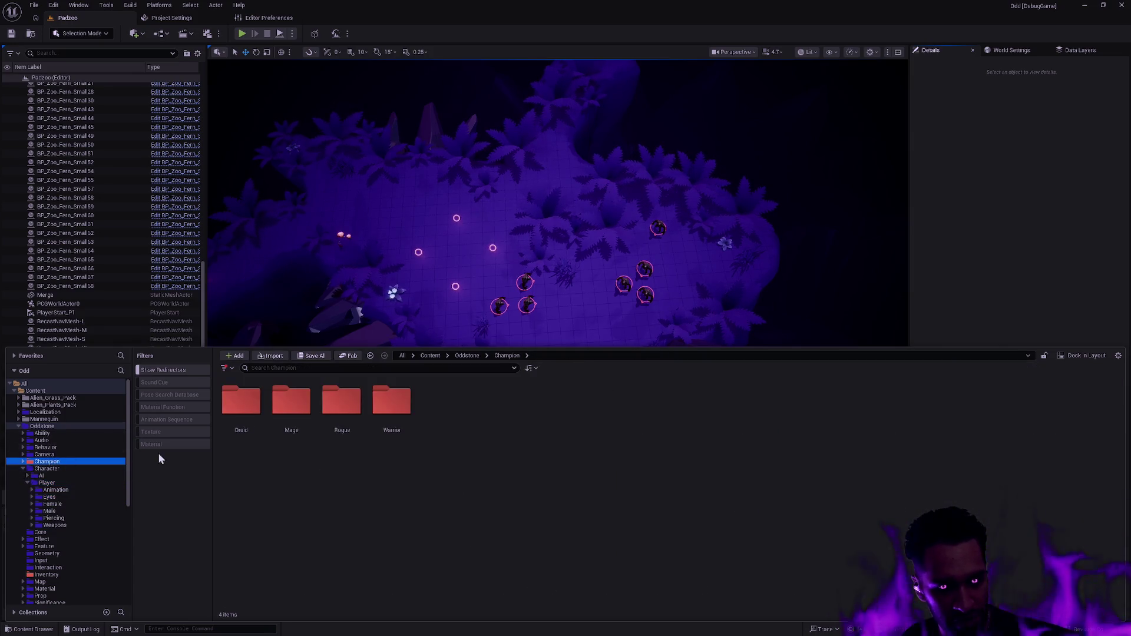
click(56, 490)
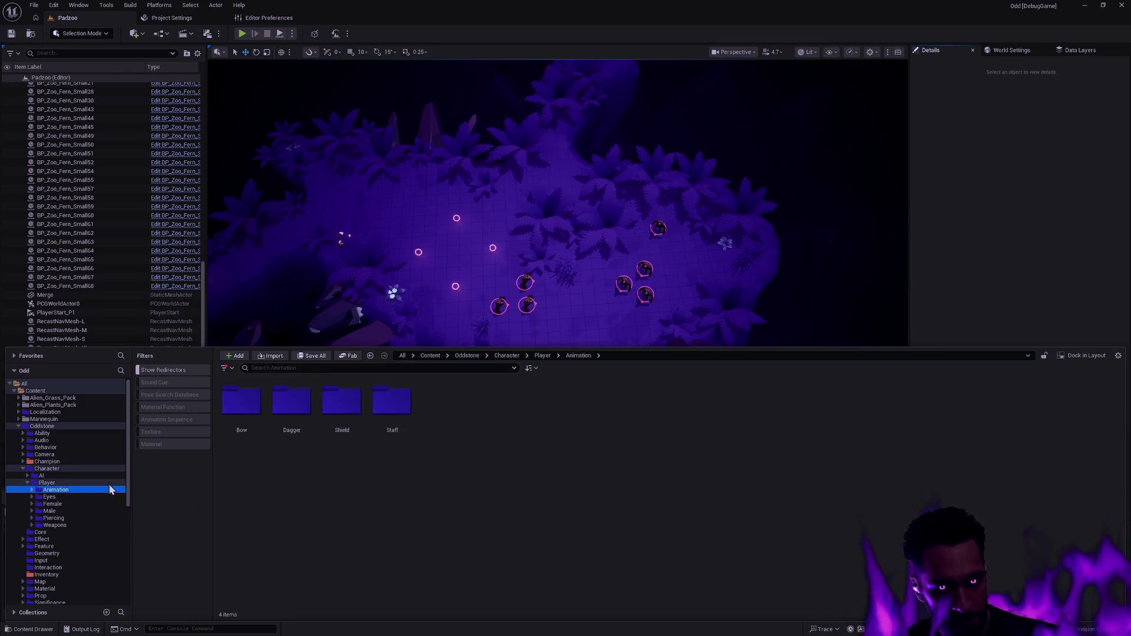
double_click(246, 421)
double_click(242, 420)
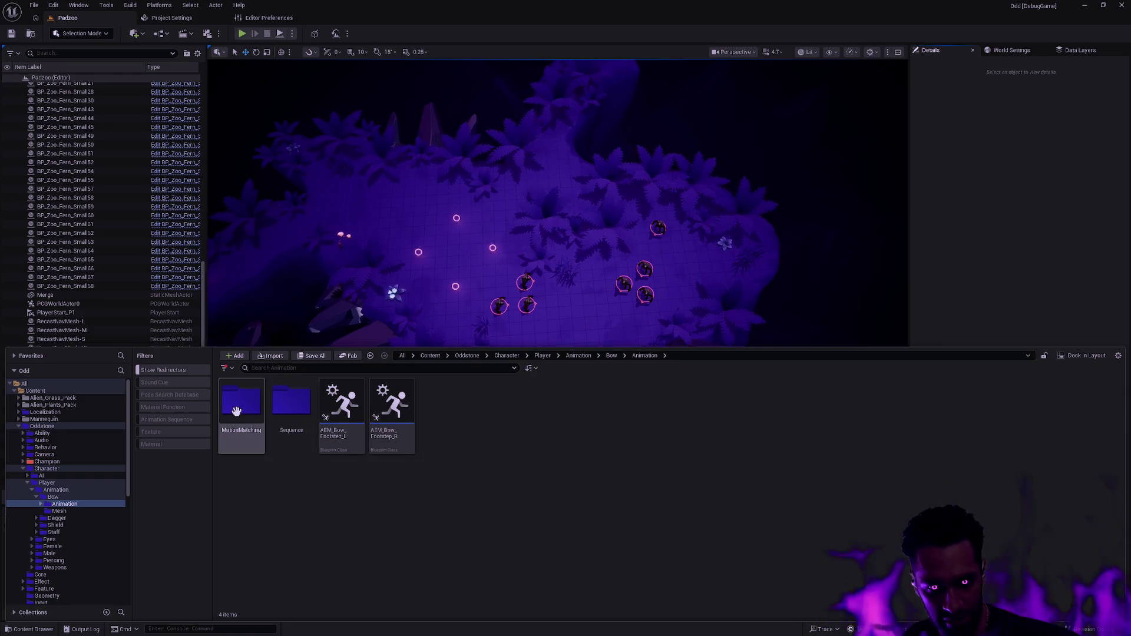
double_click(289, 403)
double_click(285, 409)
key(alt+Left)
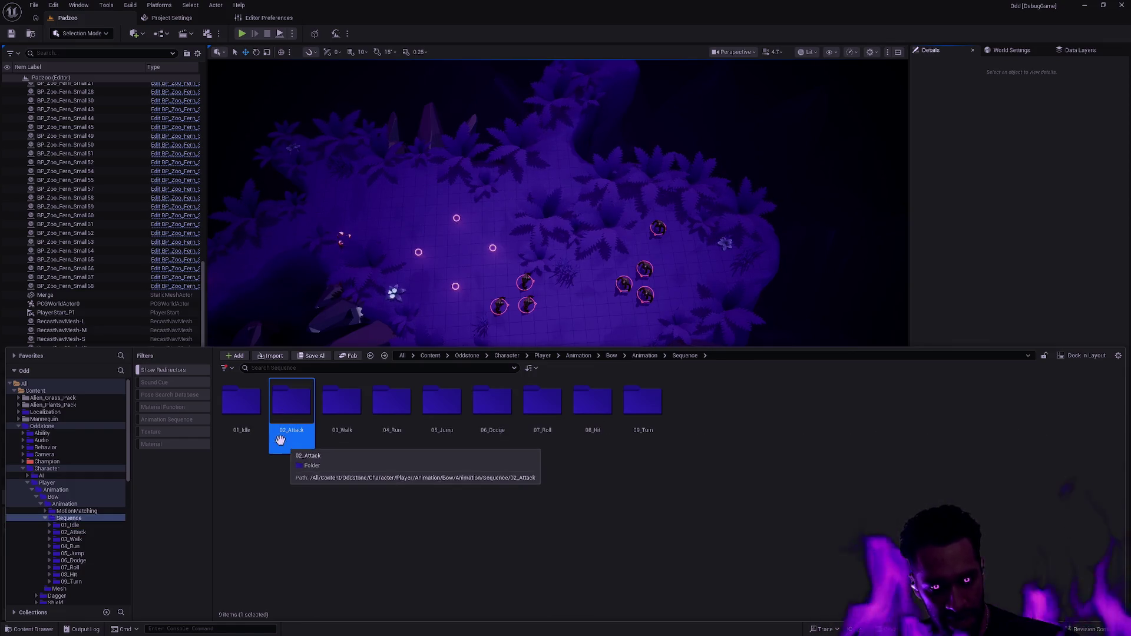
double_click(291, 428)
double_click(293, 424)
- Use Find Skeleton on a combo attack animation to locate and focus SK_Bow
right_click(293, 423)
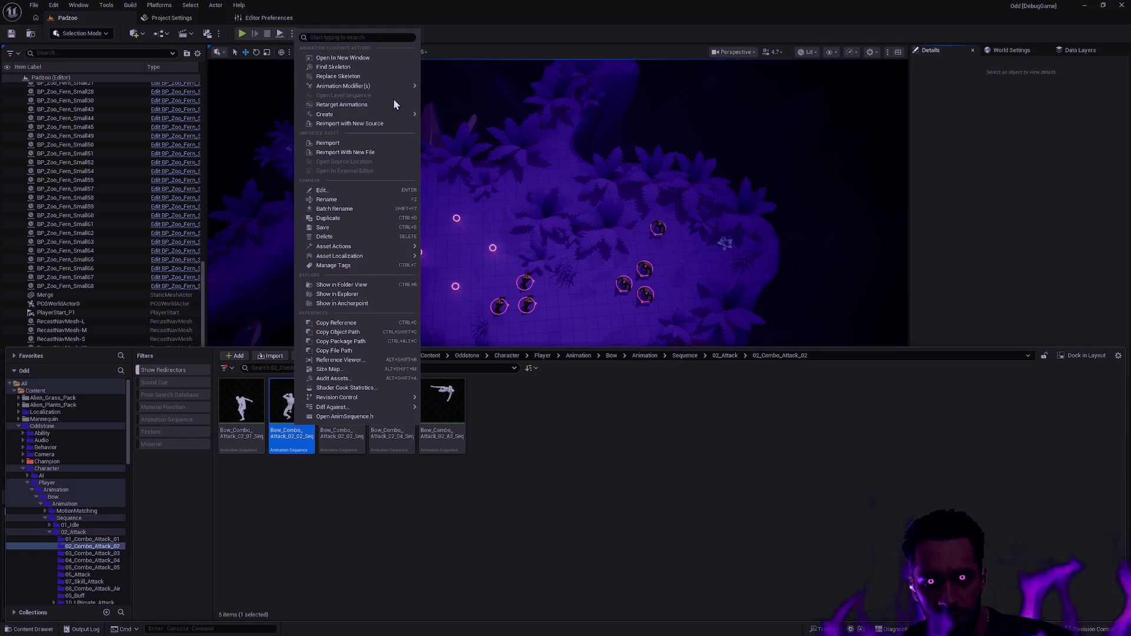
click(383, 66)
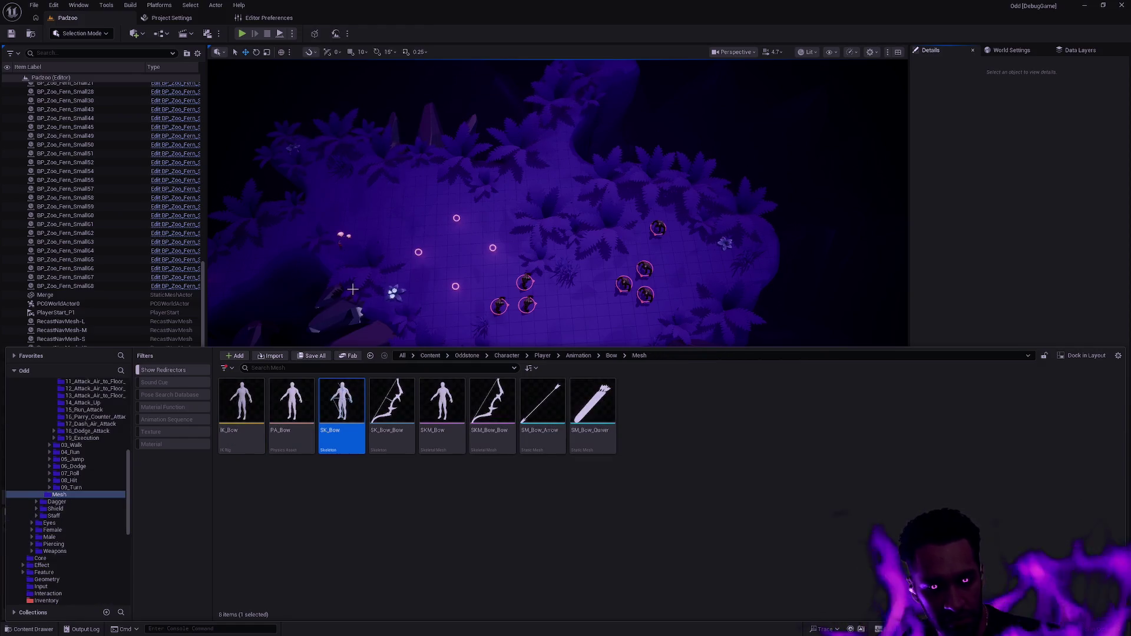
drag(127, 476, 128, 467)
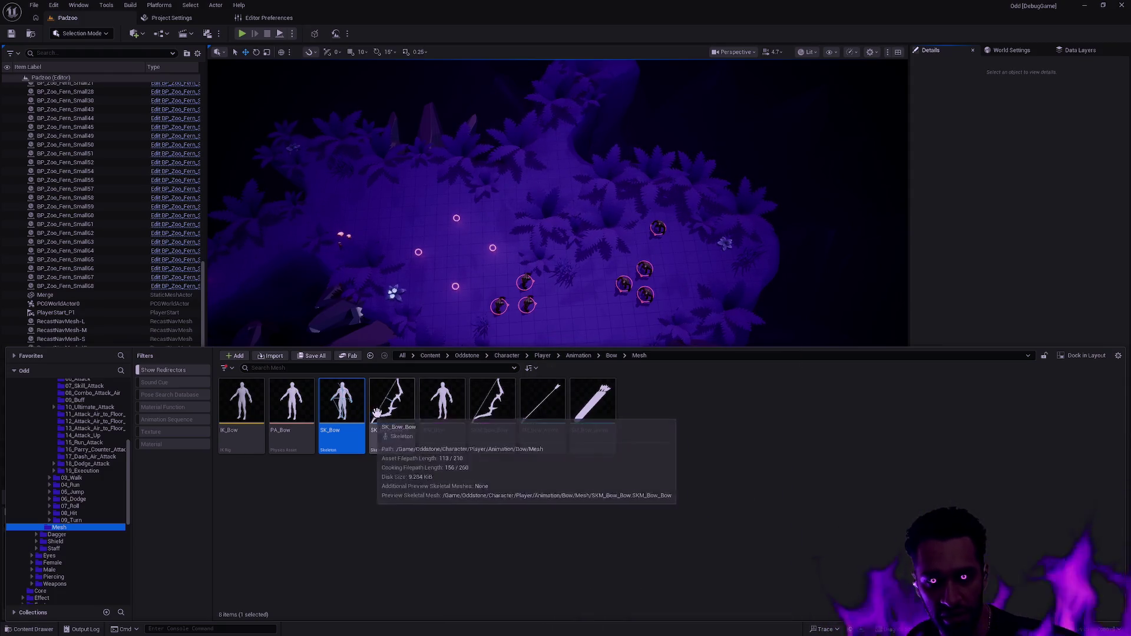
click(329, 436)
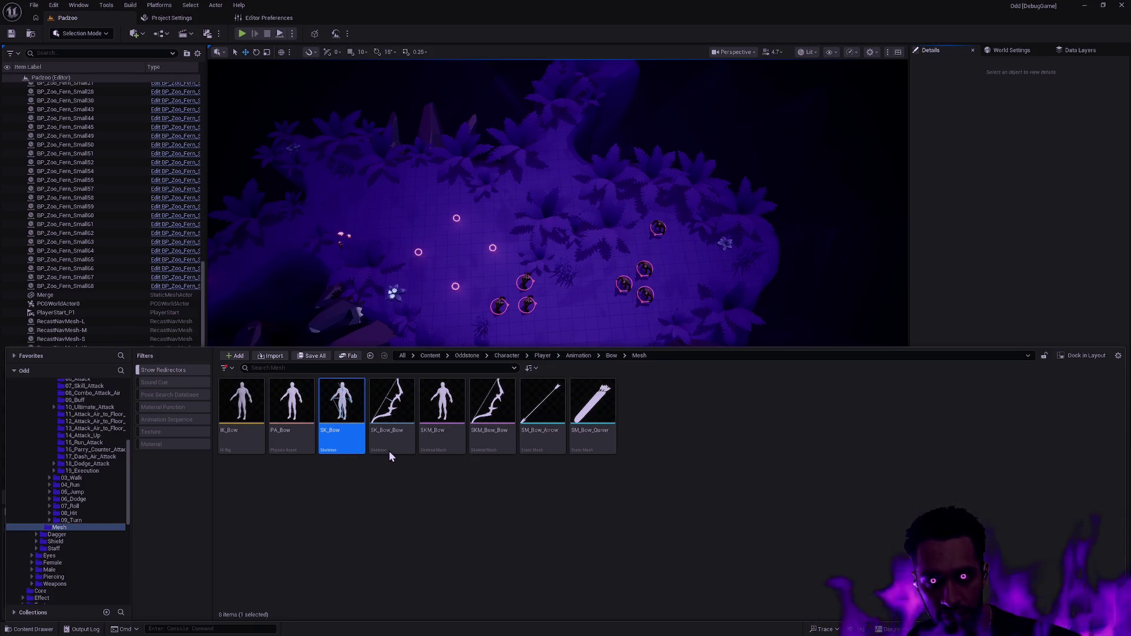
key(ctrl+space)
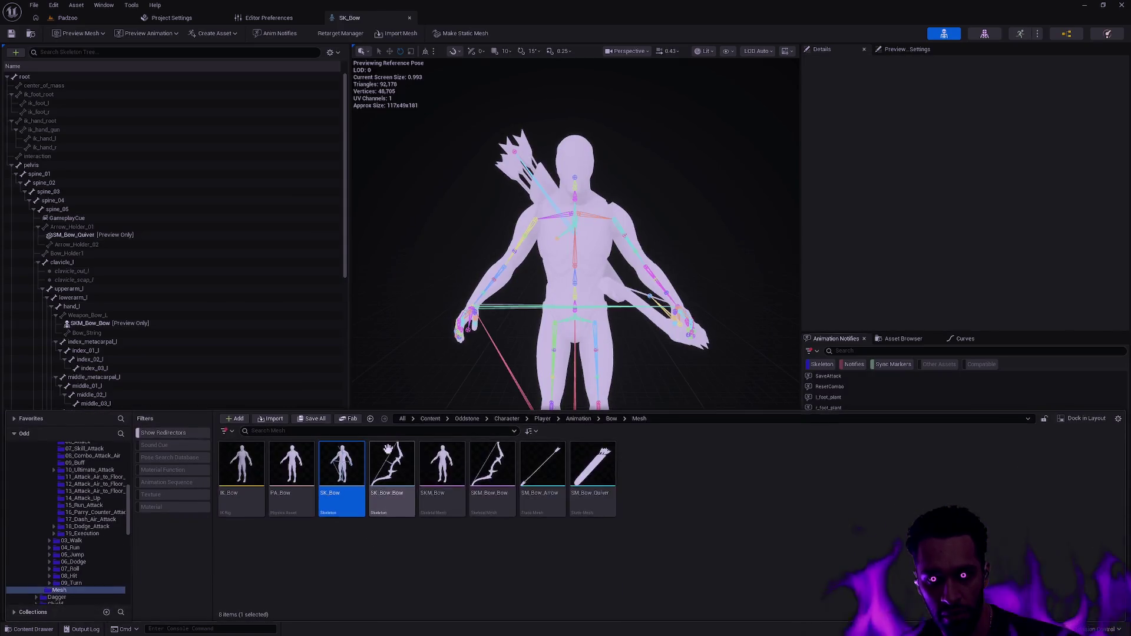
- Search assets for 'SKd' with the quick search, then switch to the Content Drawer
mouse_move(501, 500)
key(ctrl+p)
text(SK)
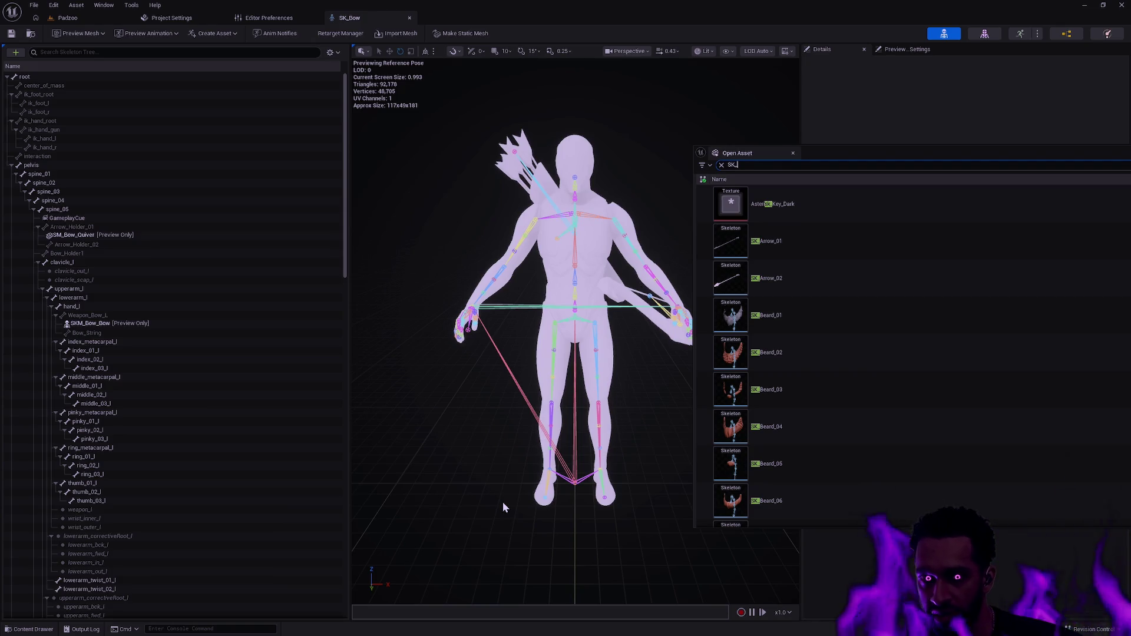
text(_Shield)
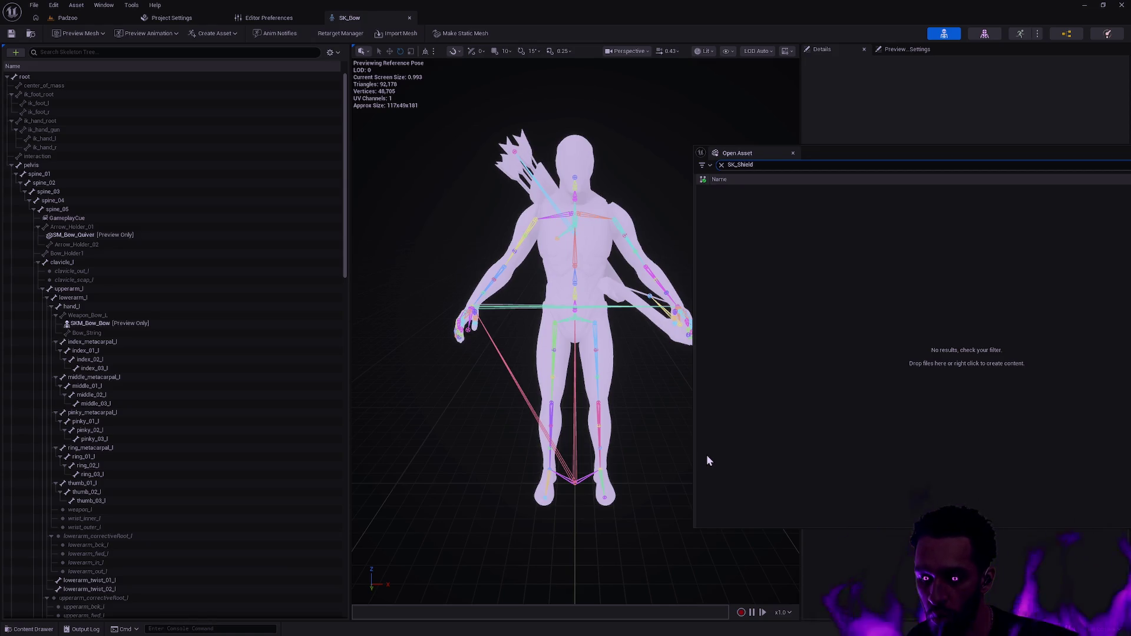
key(ctrl+space)
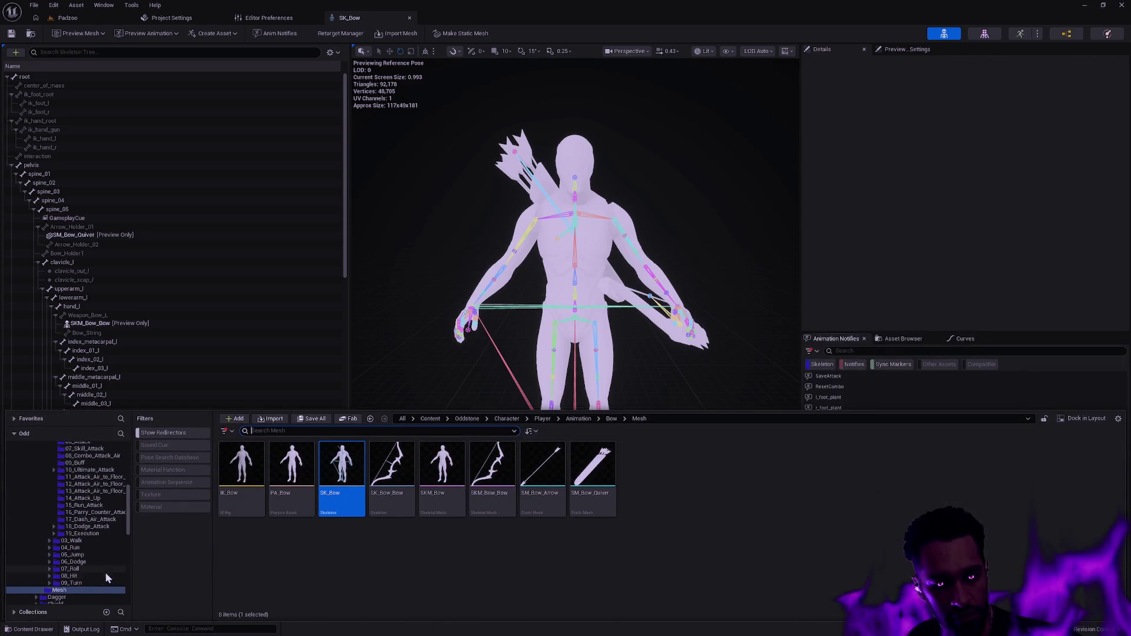
- Browse the Bow and Shield folders and open the Shield Mesh folder
drag(128, 514, 129, 469)
click(37, 560)
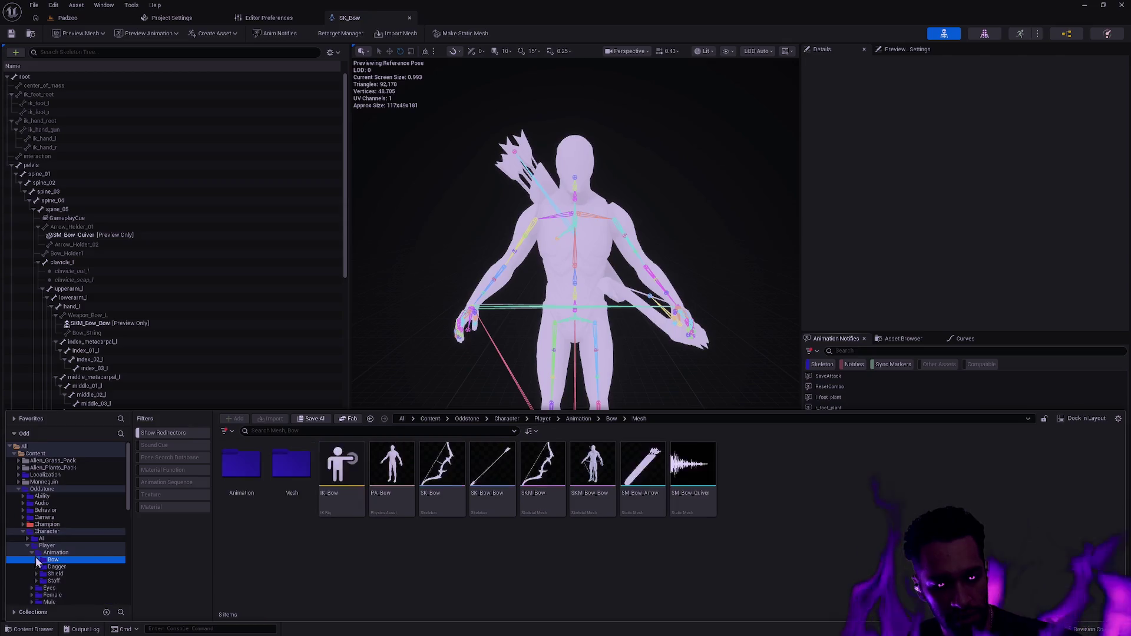
click(54, 574)
double_click(292, 465)
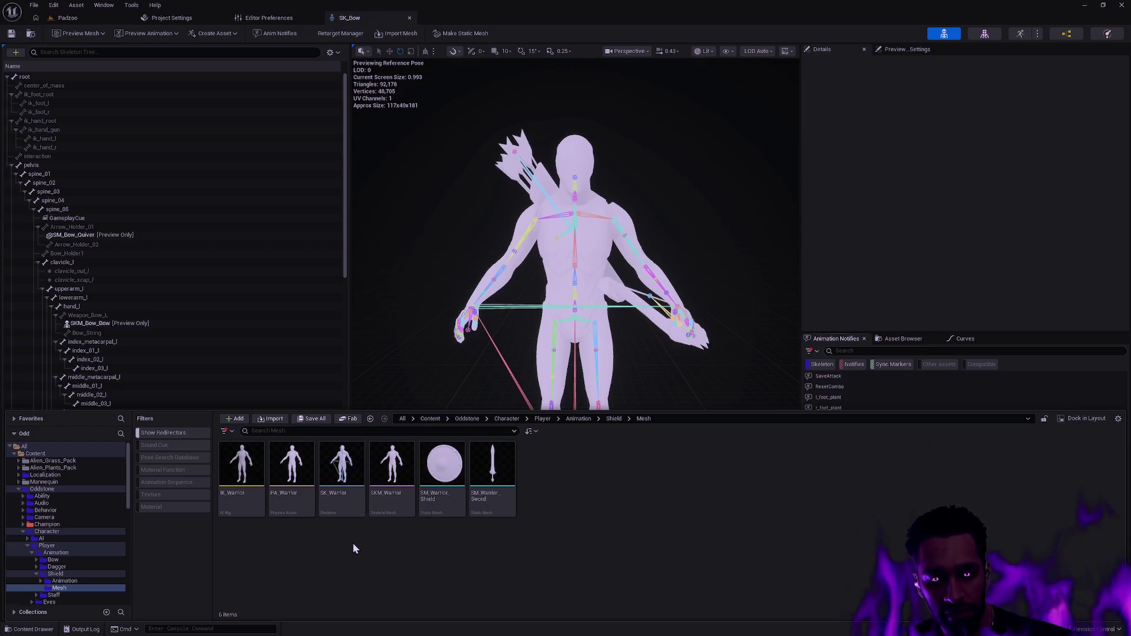
- Look through the Shield Animation MotionMatching and 01_Idle folders, then return to Shield Mesh
click(65, 581)
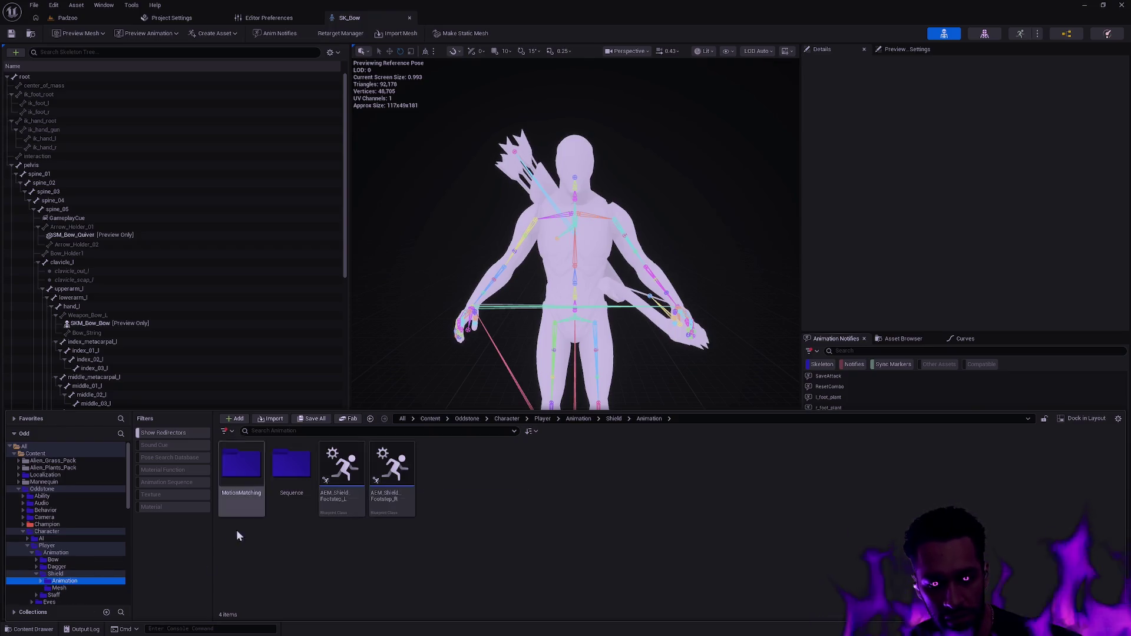
double_click(242, 465)
click(69, 595)
double_click(242, 466)
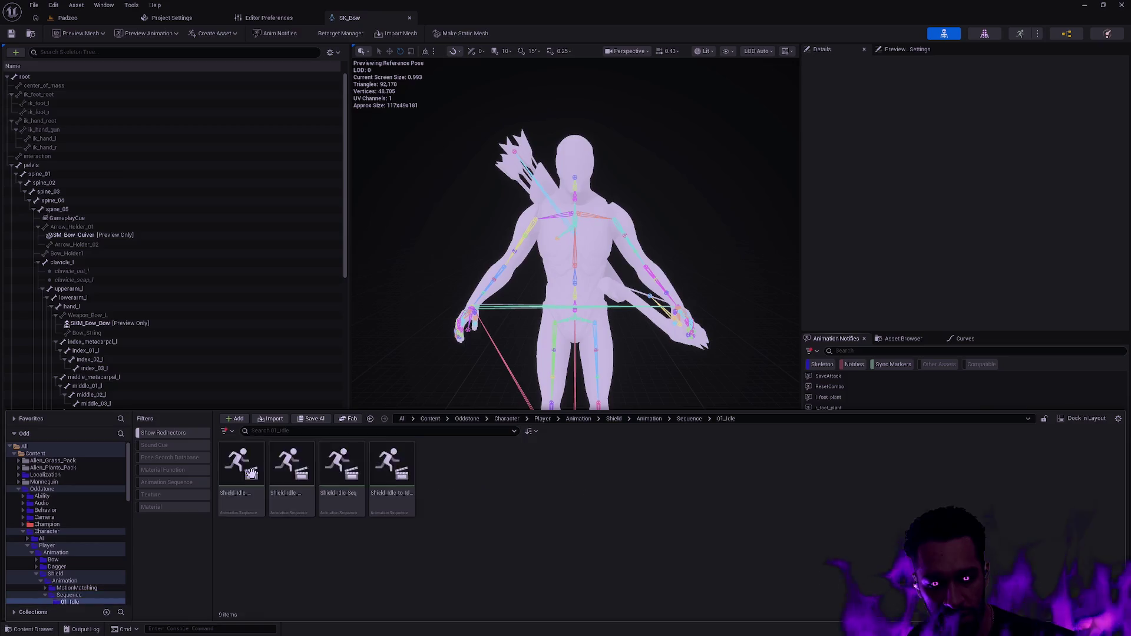
key(alt+Left)
key(alt+Left)
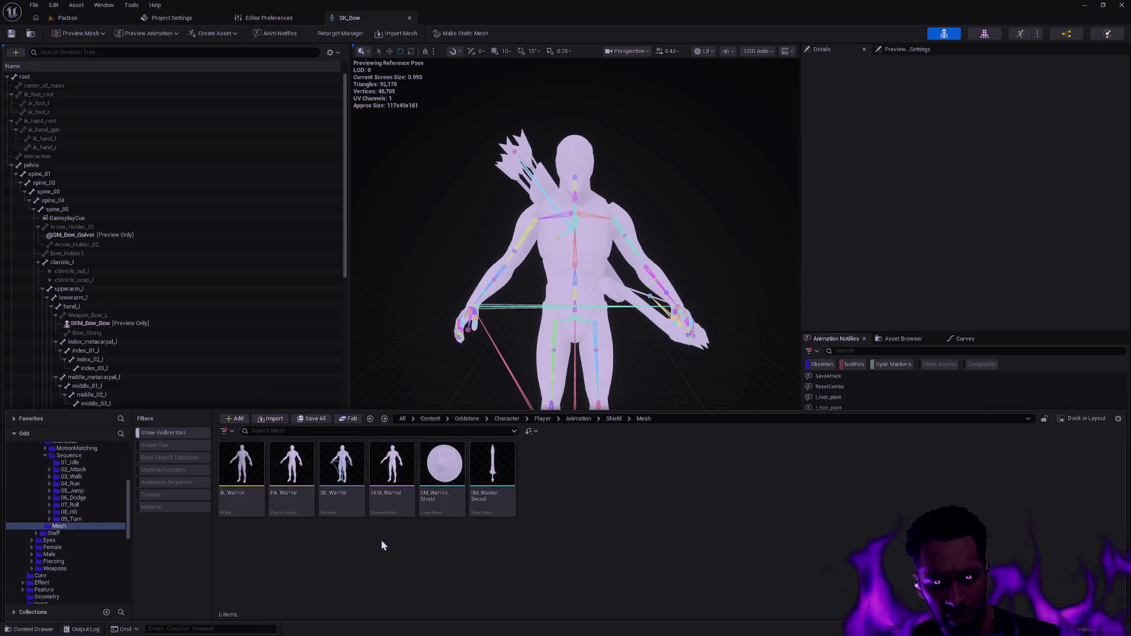
- Batch rename all six Mesh assets replacing 'Warrior' with 'Shield', checking out the files
shift+click(506, 512)
key(F2)
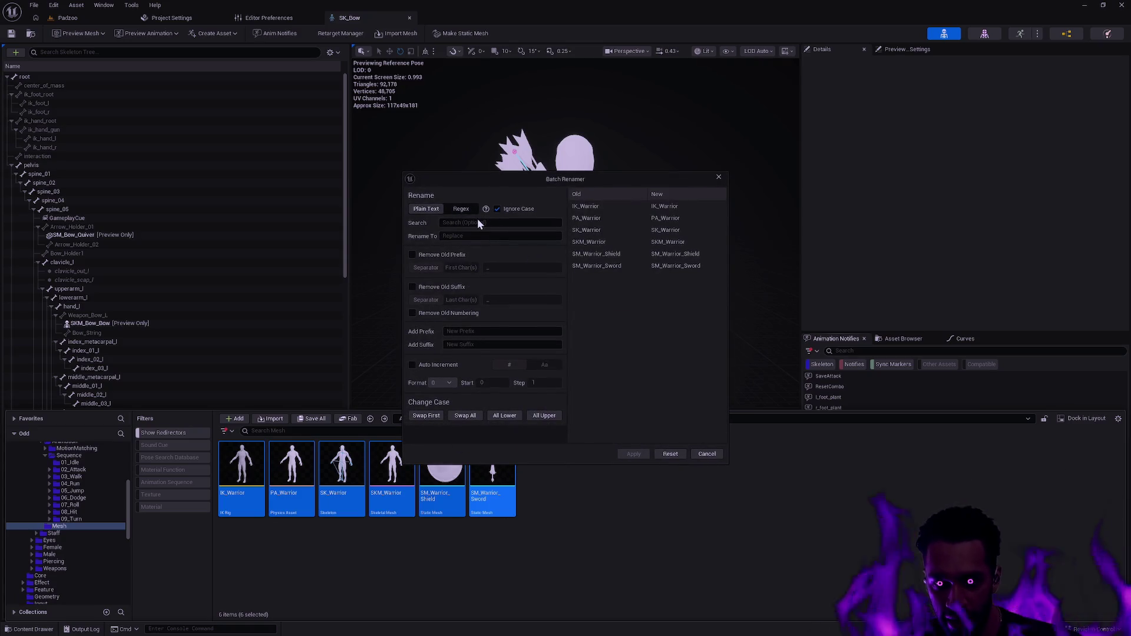
click(473, 222)
text(Warrior)
key(Tab)
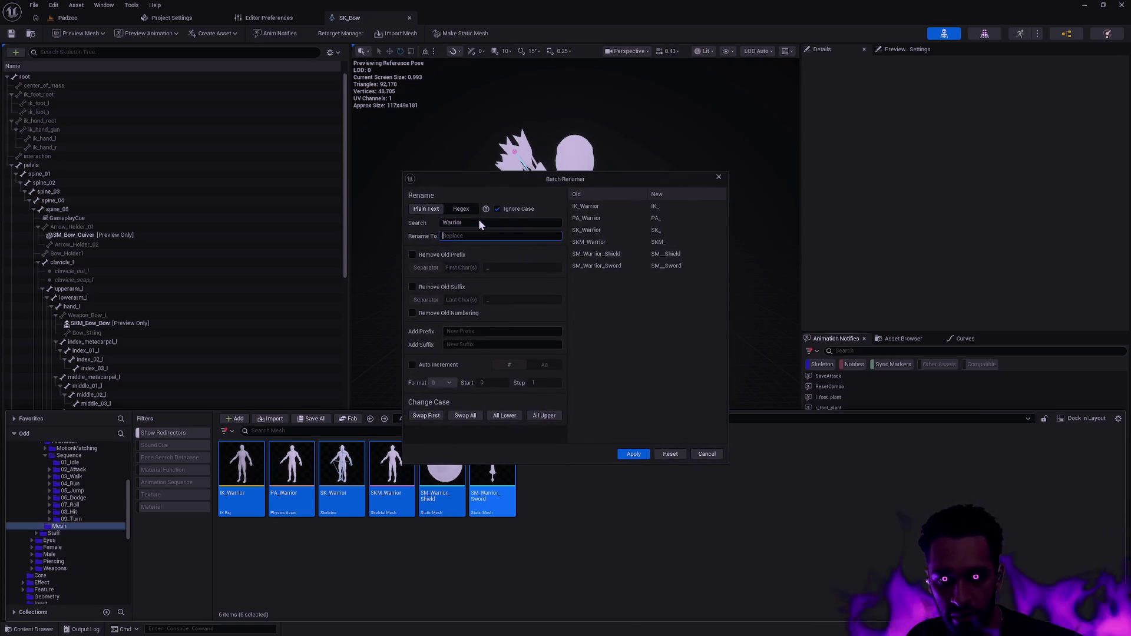
text(Shield)
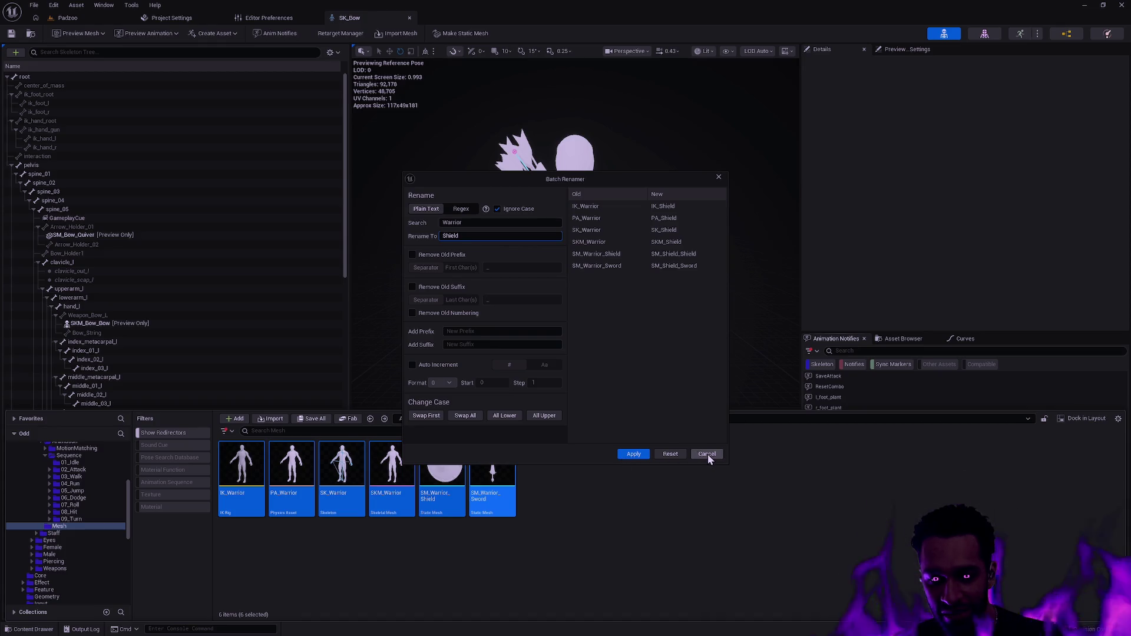
click(634, 453)
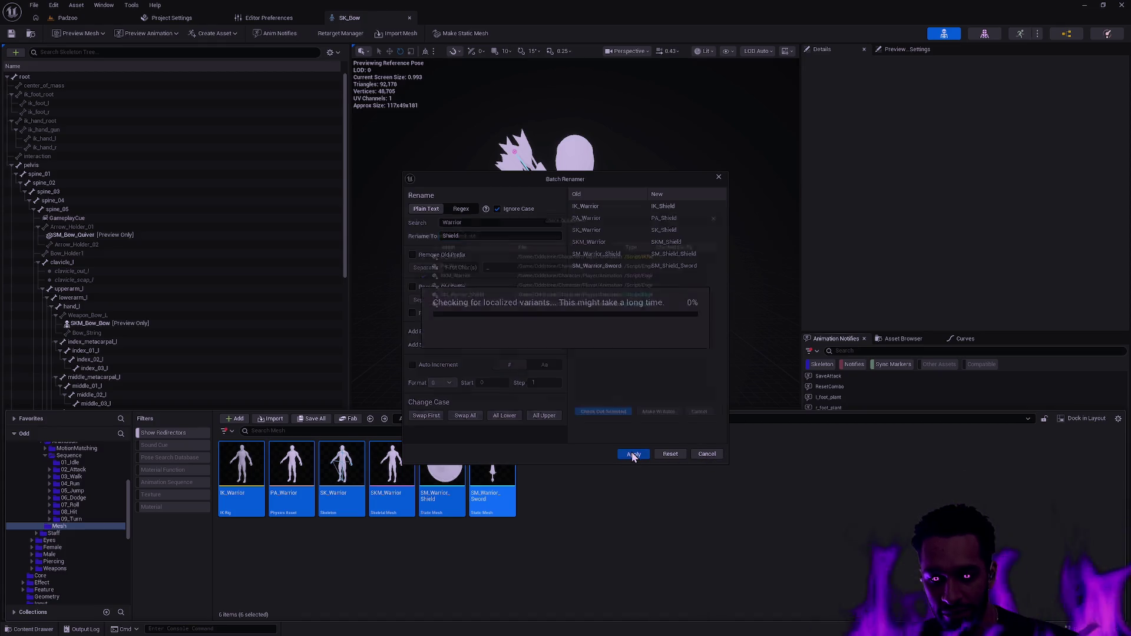
click(609, 422)
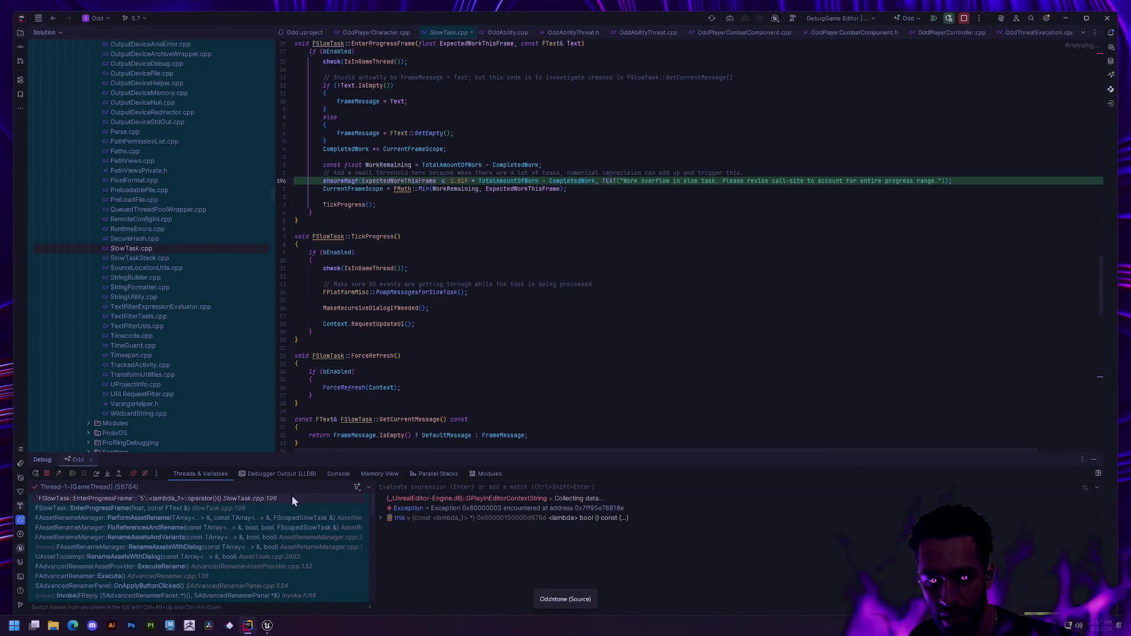
- Resume the paused Unreal Editor process from Rider's debugger
click(73, 475)
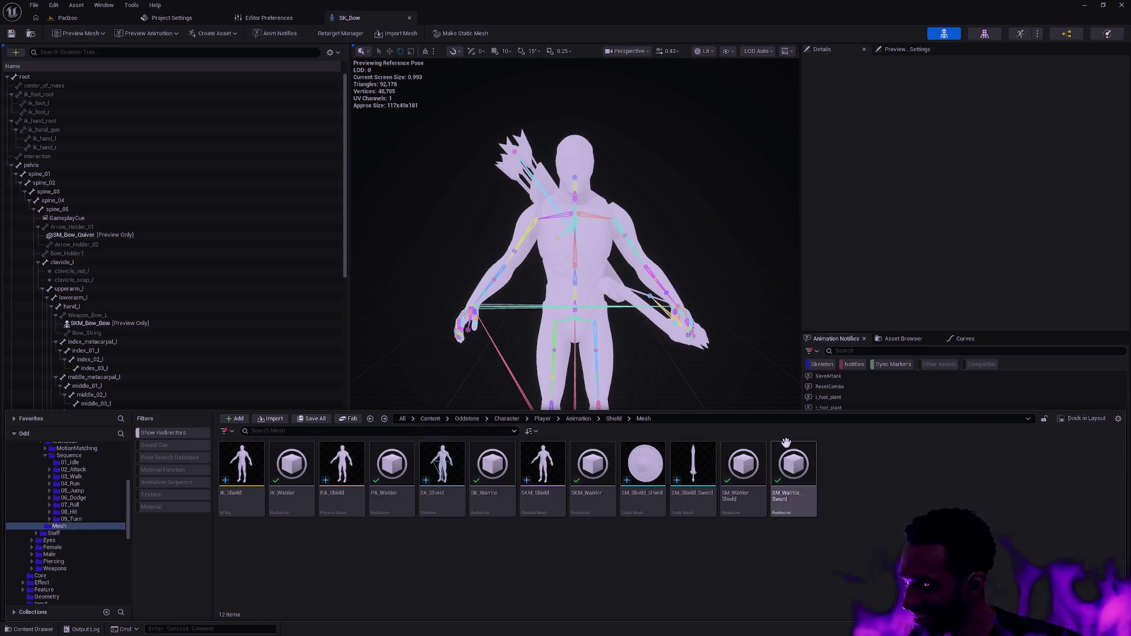
- Update the Mesh folder's redirector references, check out referencing assets, and delete unreferenced redirectors
mouse_move(786, 441)
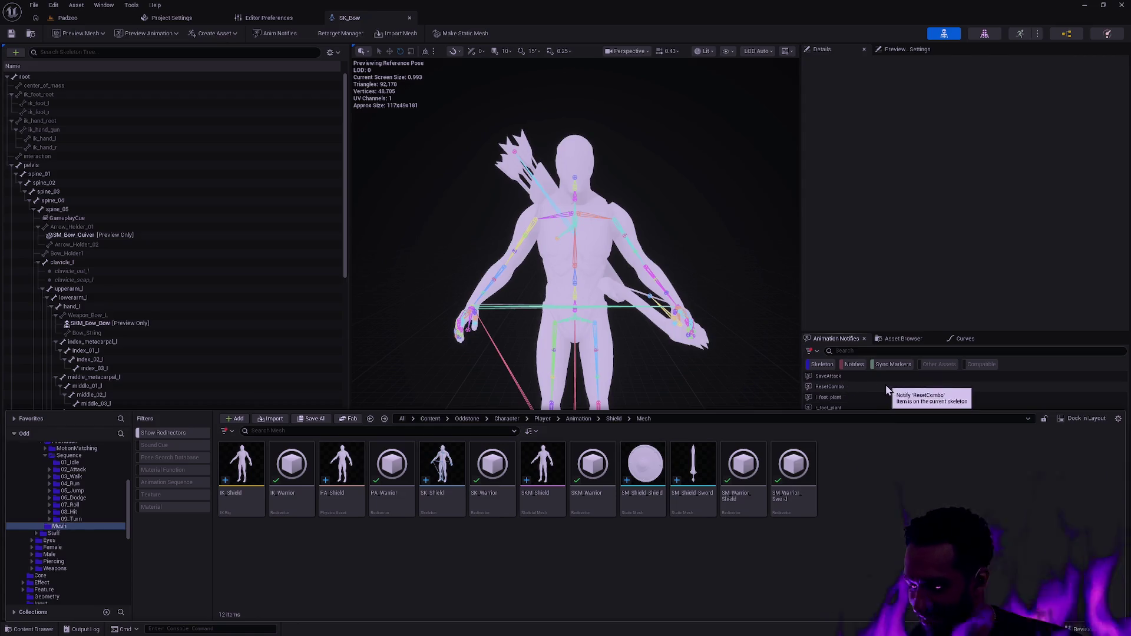
mouse_move(296, 498)
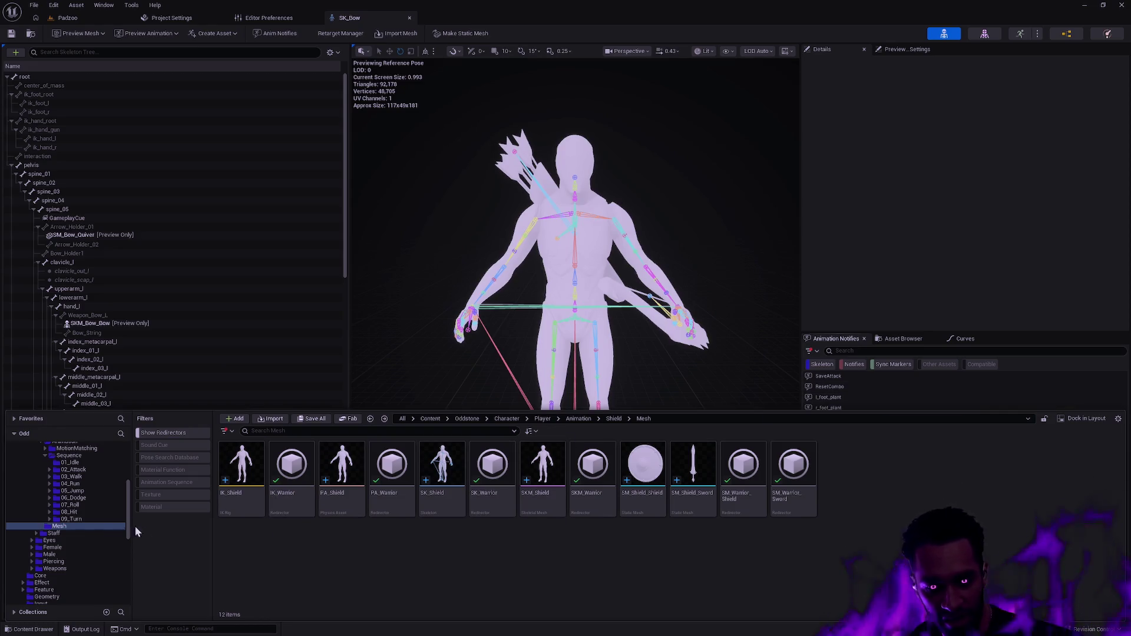
right_click(59, 526)
click(121, 444)
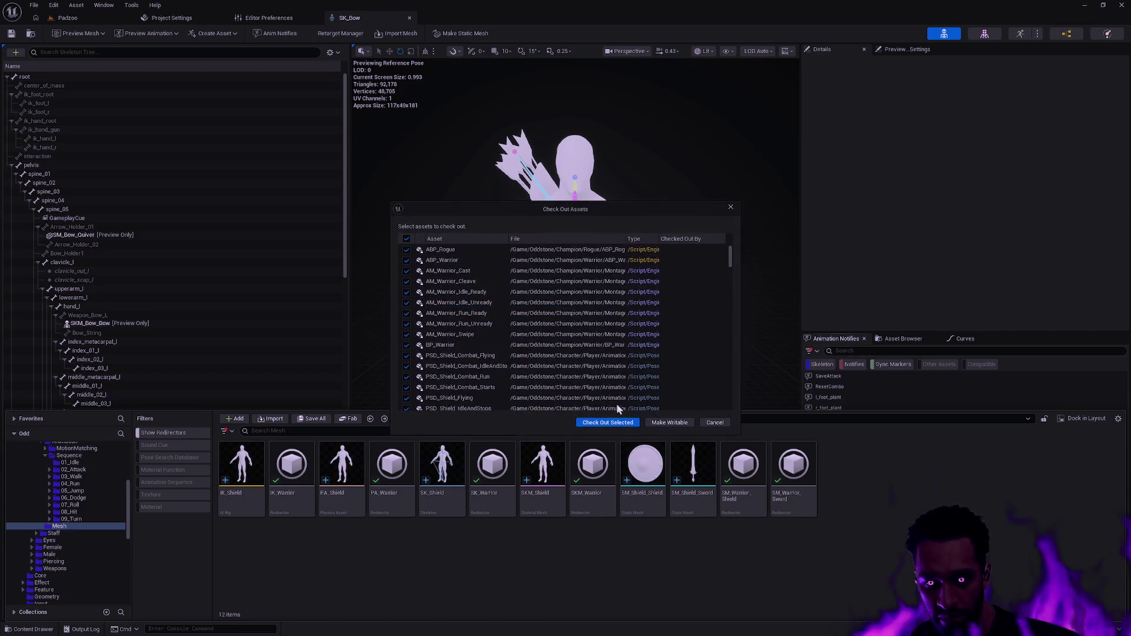
click(606, 421)
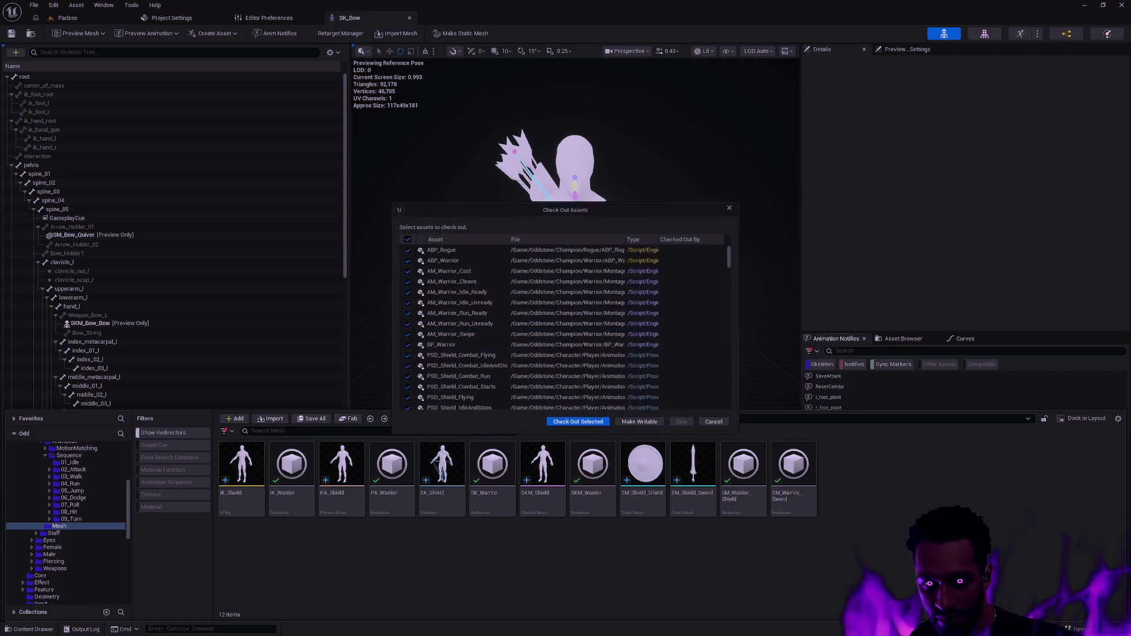
click(586, 423)
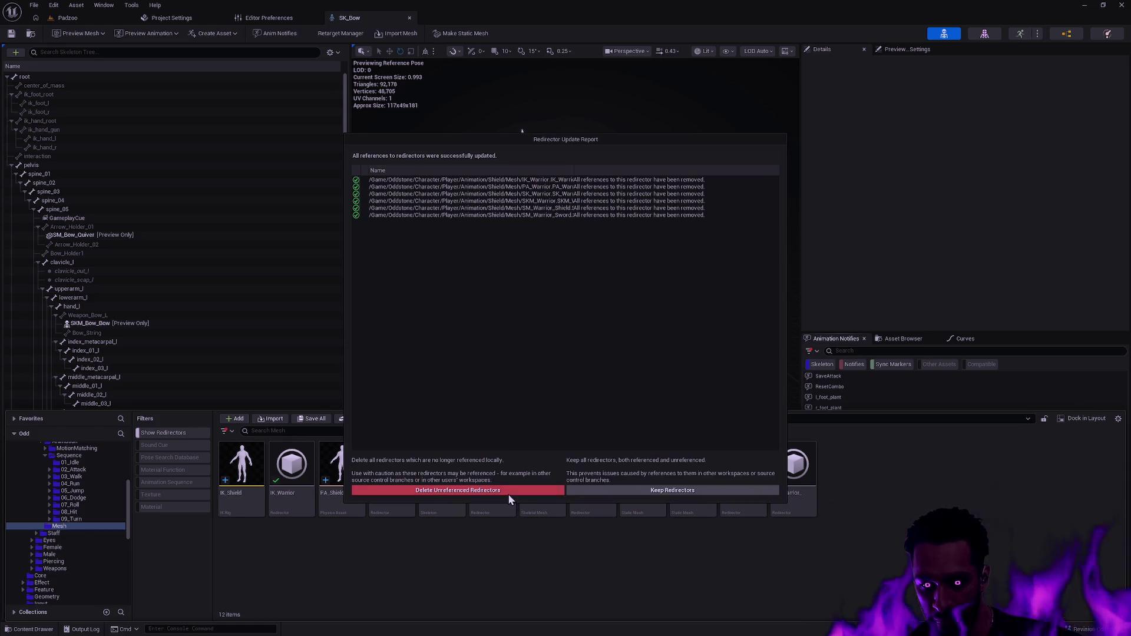
click(510, 490)
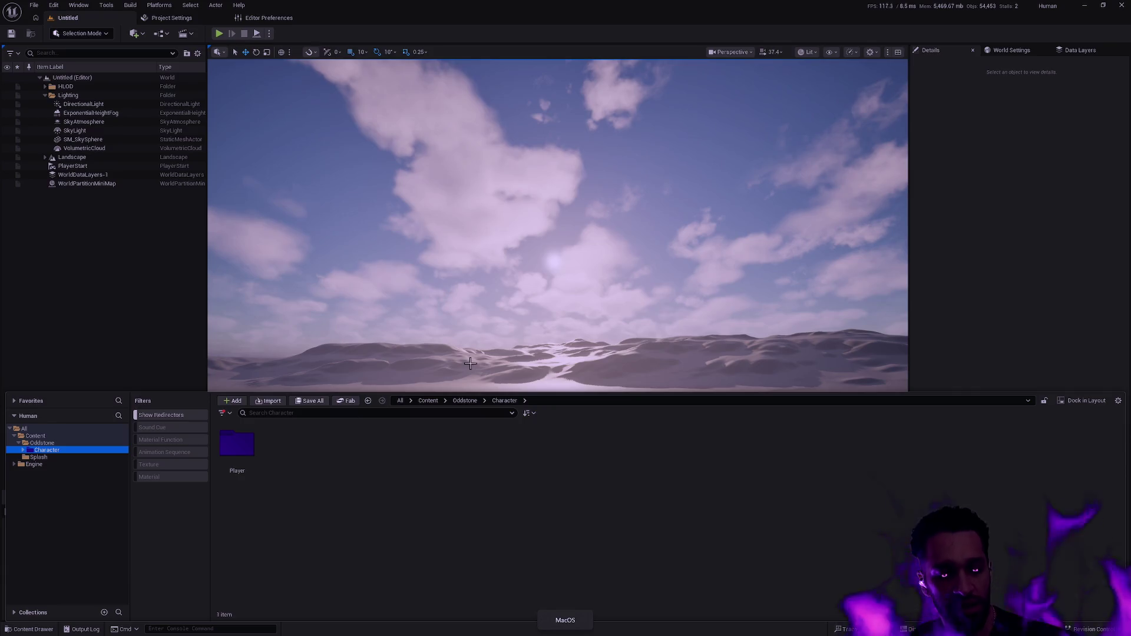
- Open the Player folder in the second project, then minimise it and return to the bow project
double_click(233, 447)
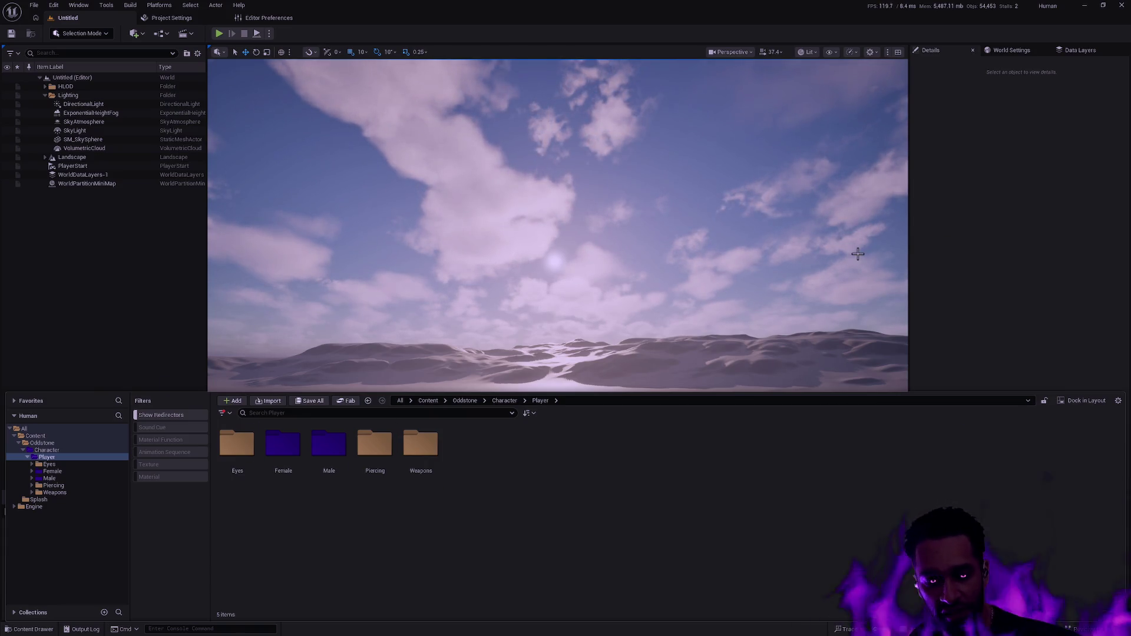
click(1085, 6)
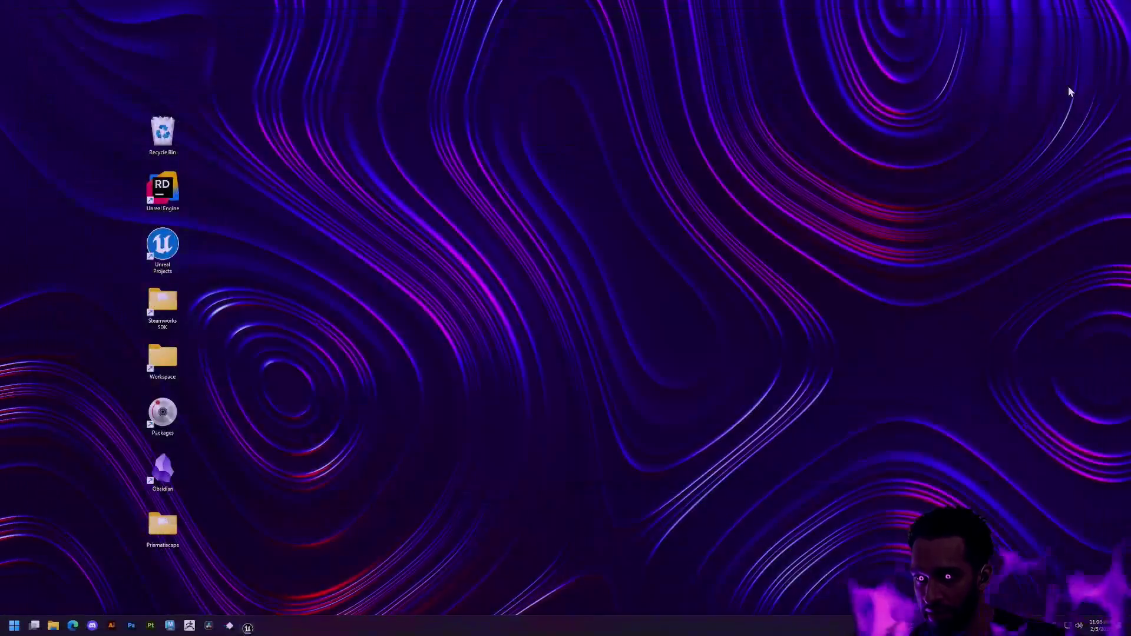
key(alt+Tab)
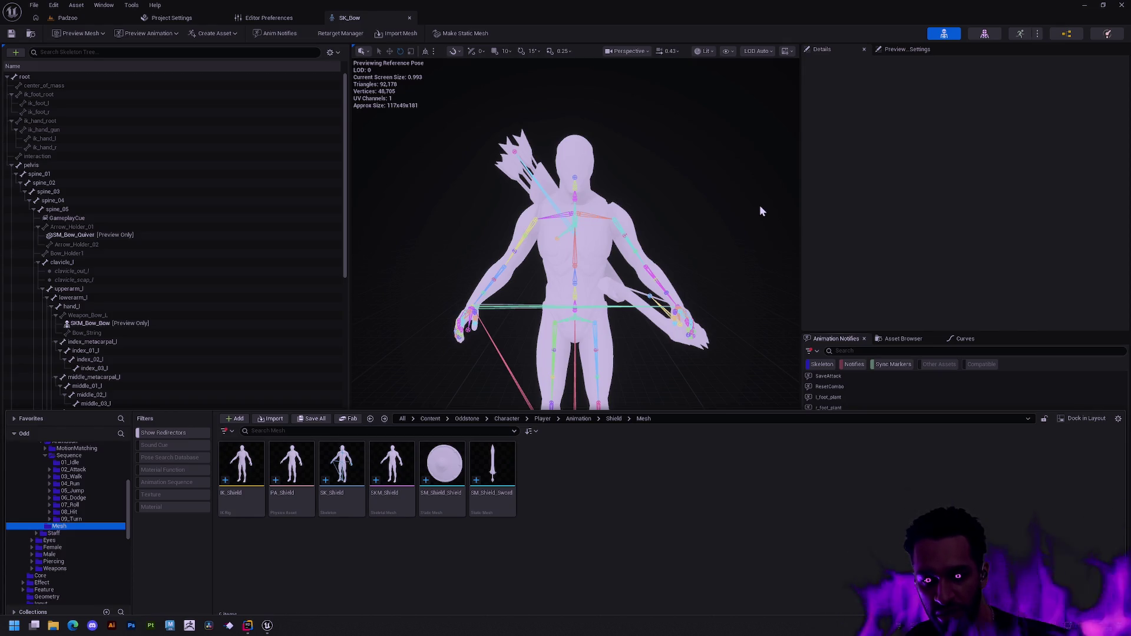
- Inspect the Arrow_Holder_02 and Arrow_Holder_01 bones on the quiver in the viewport
click(692, 272)
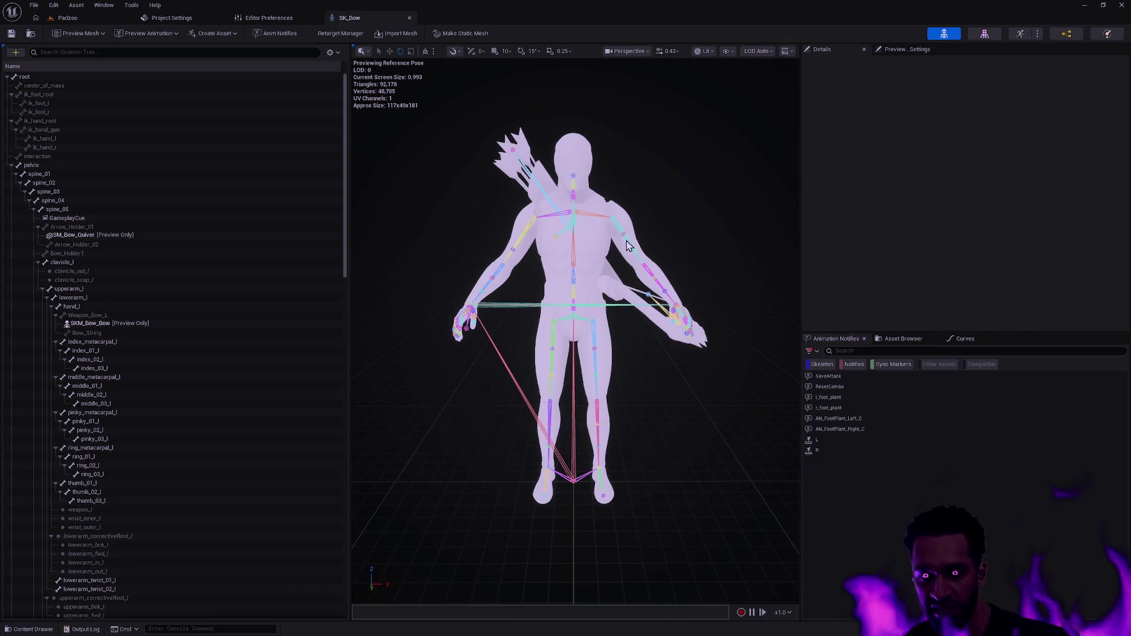
mouse_move(691, 270)
mouse_down()
mouse_move(637, 271)
mouse_move(707, 268)
mouse_move(713, 253)
mouse_move(646, 258)
mouse_move(601, 330)
mouse_move(592, 413)
mouse_up()
click(557, 321)
click(591, 455)
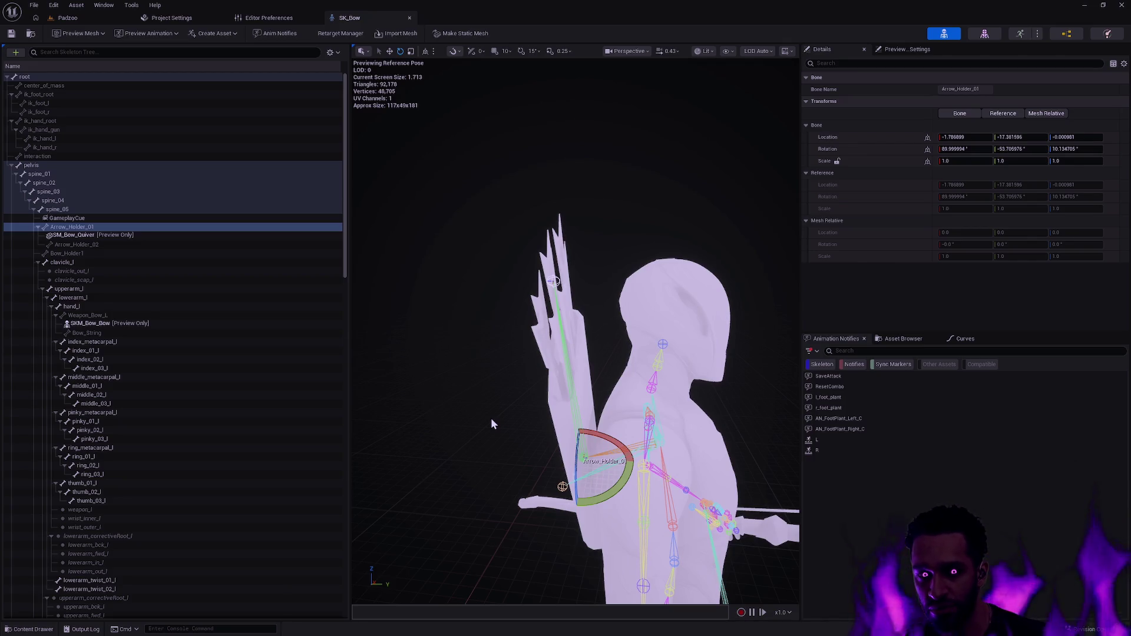
click(505, 415)
mouse_move(505, 415)
mouse_down()
mouse_move(624, 412)
mouse_move(613, 416)
mouse_up()
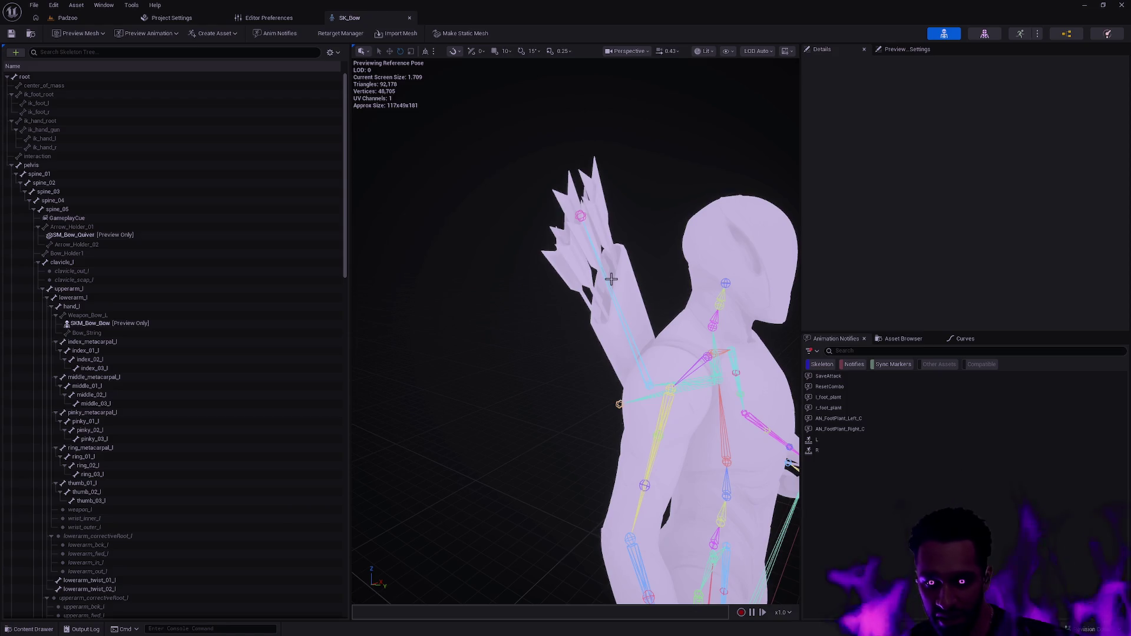
- Orbit to a front view and open SK_Shield in its skeleton editor
mouse_move(611, 279)
mouse_down()
mouse_move(631, 306)
mouse_move(616, 434)
mouse_up()
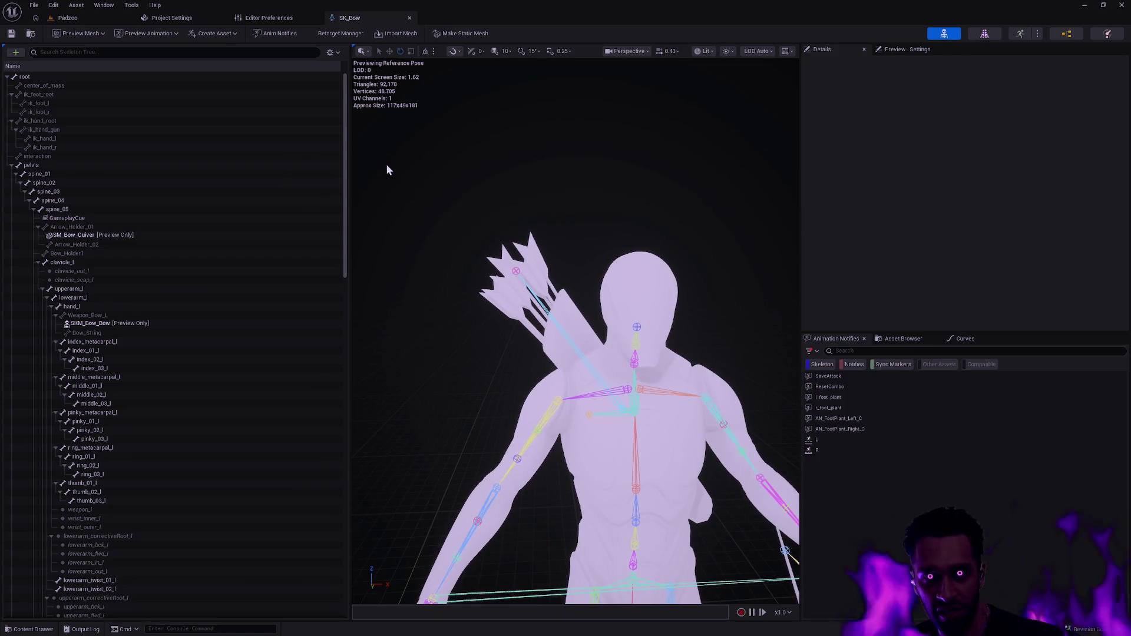
key(ctrl+space)
double_click(338, 507)
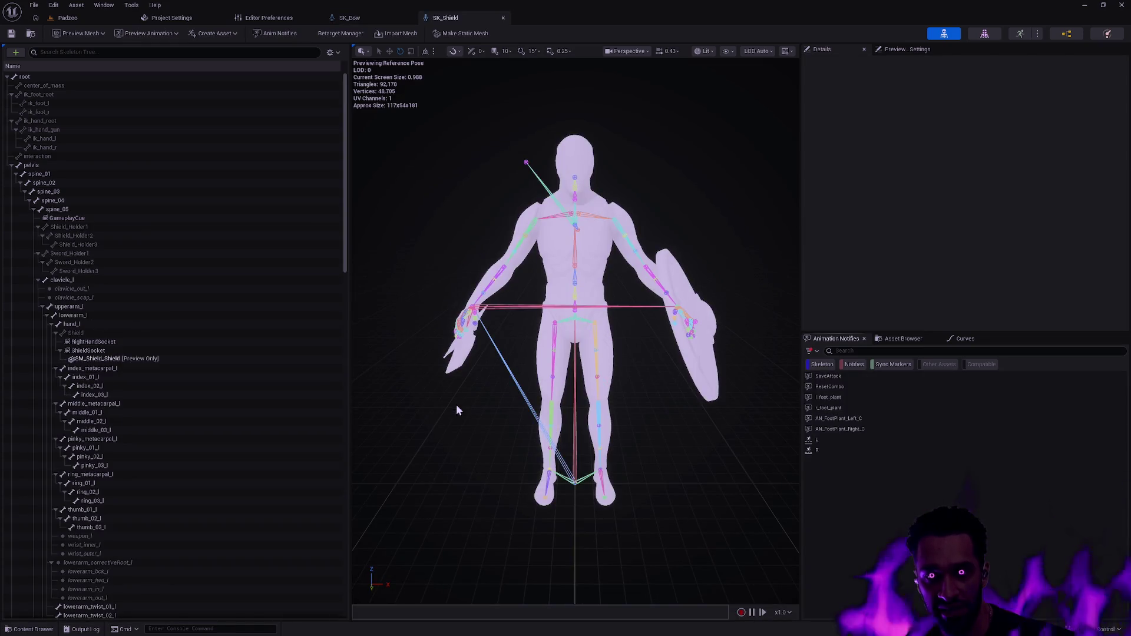
- Find the SK_Staff skeleton via quick search 'SK' and open it
key(ctrl+space)
key(ctrl+p)
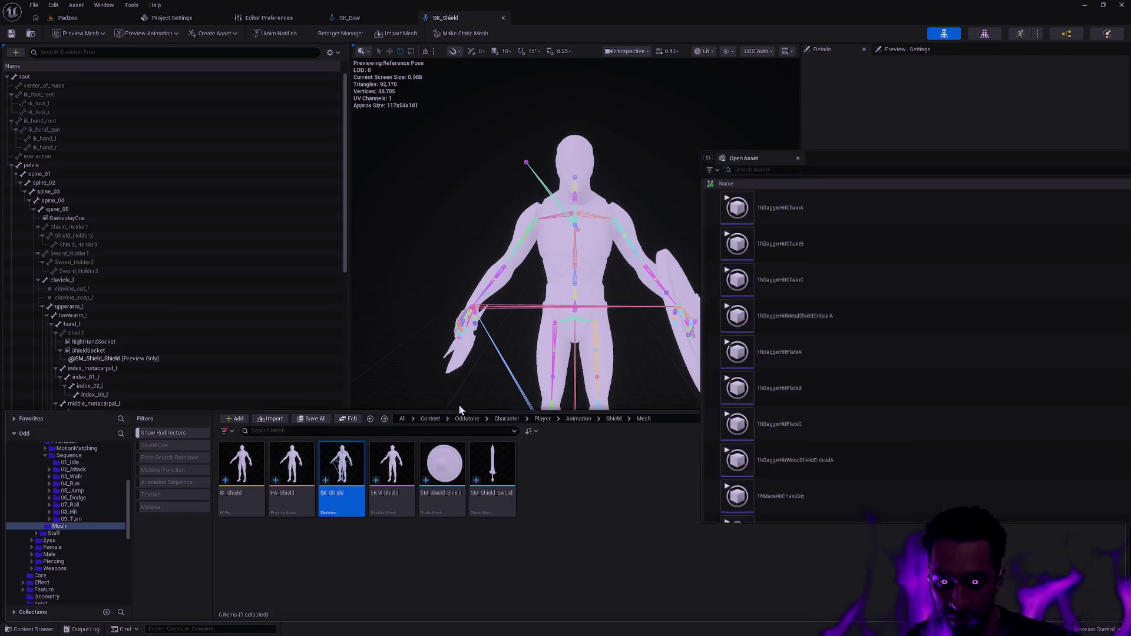
text(SK_Staf)
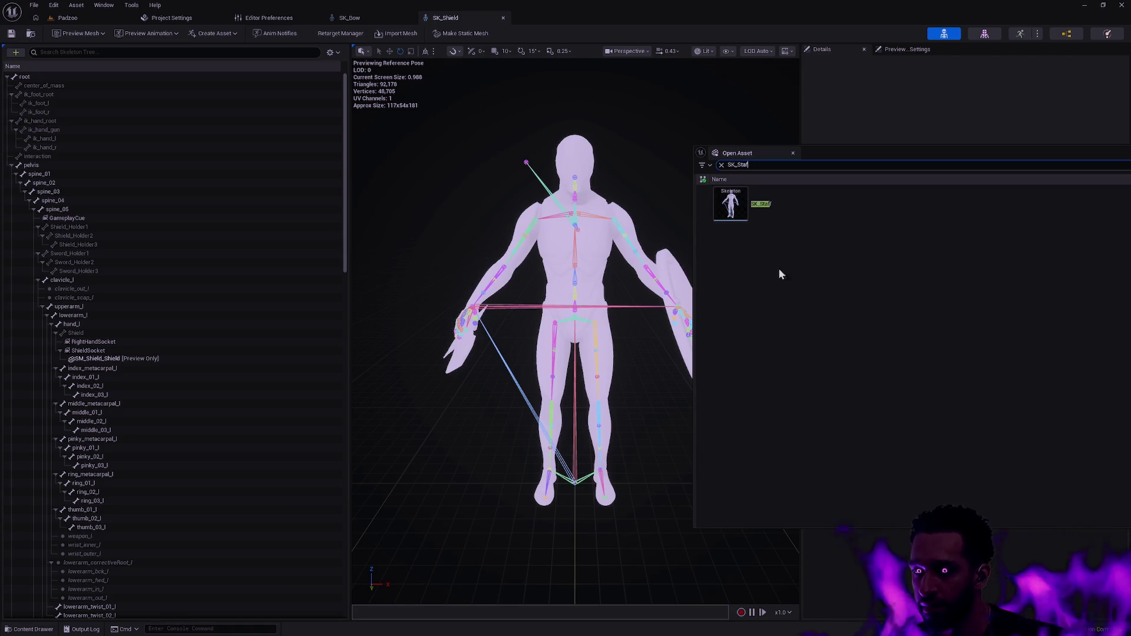
double_click(776, 196)
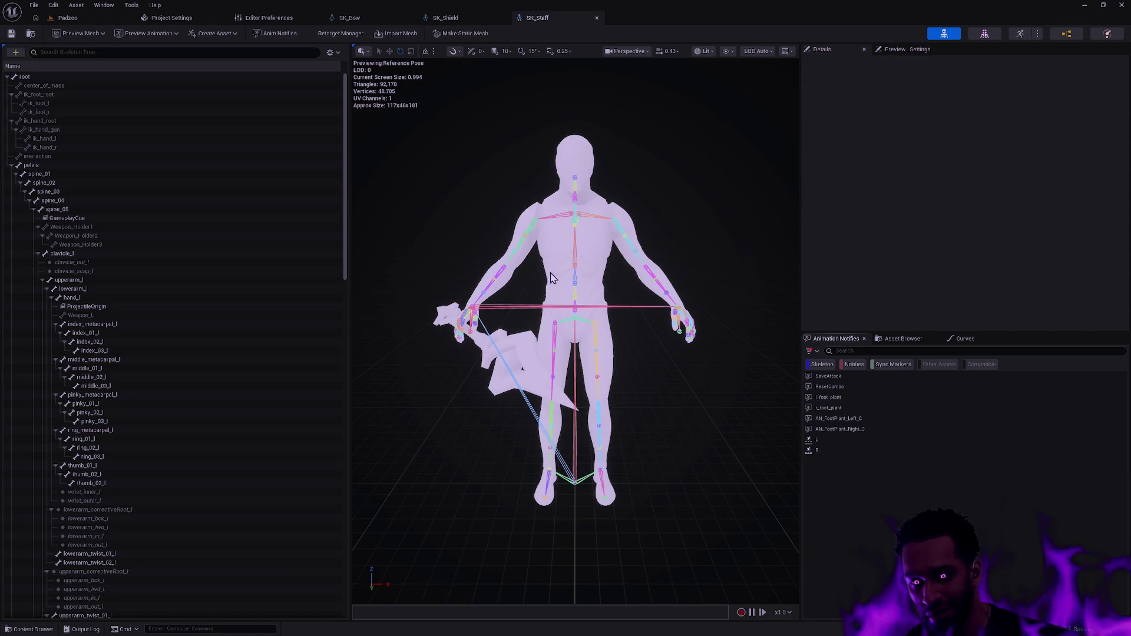
- Orbit around the staff character and check the Weapon_Holder3 bone's placement
drag(553, 278, 413, 277)
mouse_move(545, 321)
mouse_down()
mouse_move(510, 321)
mouse_move(545, 322)
mouse_up()
click(545, 321)
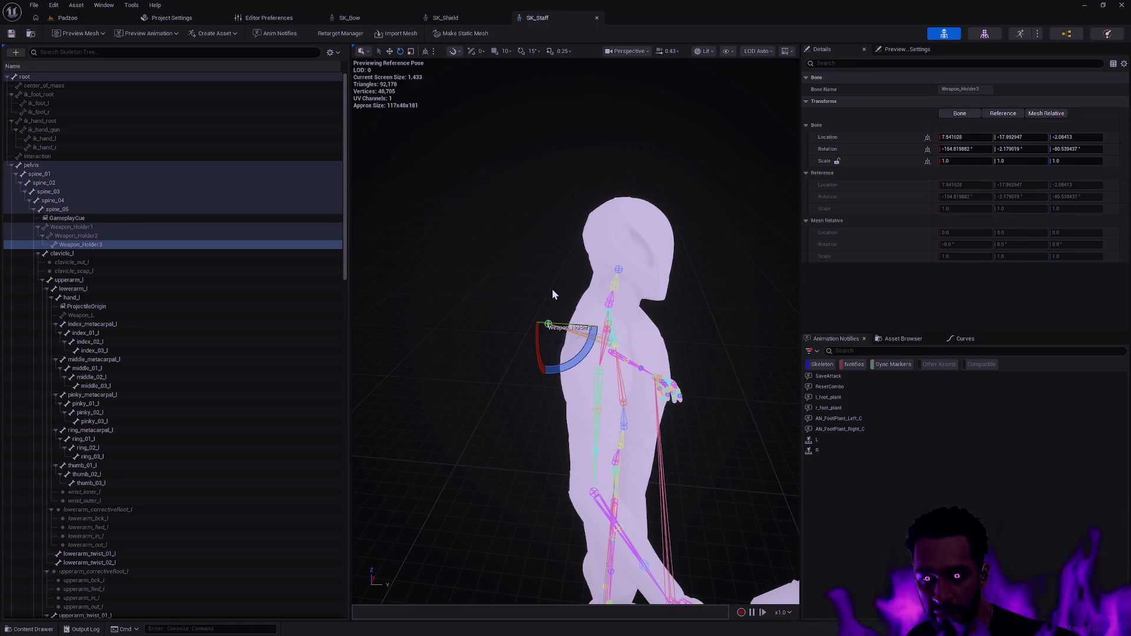
click(734, 346)
drag(735, 346, 613, 348)
drag(613, 162, 583, 162)
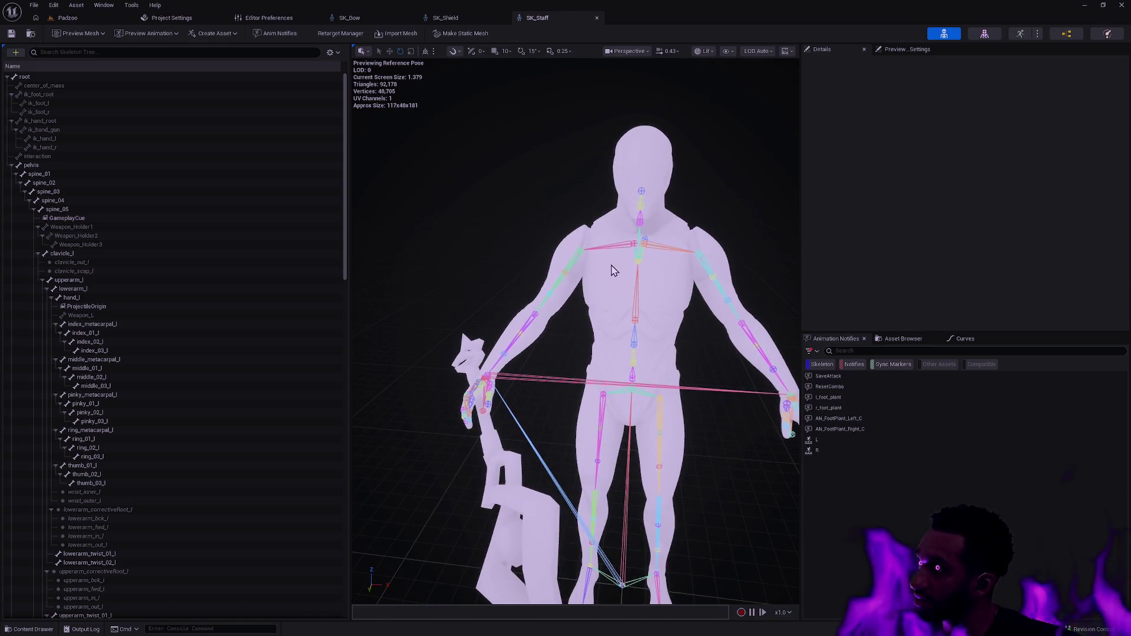
drag(666, 330, 559, 330)
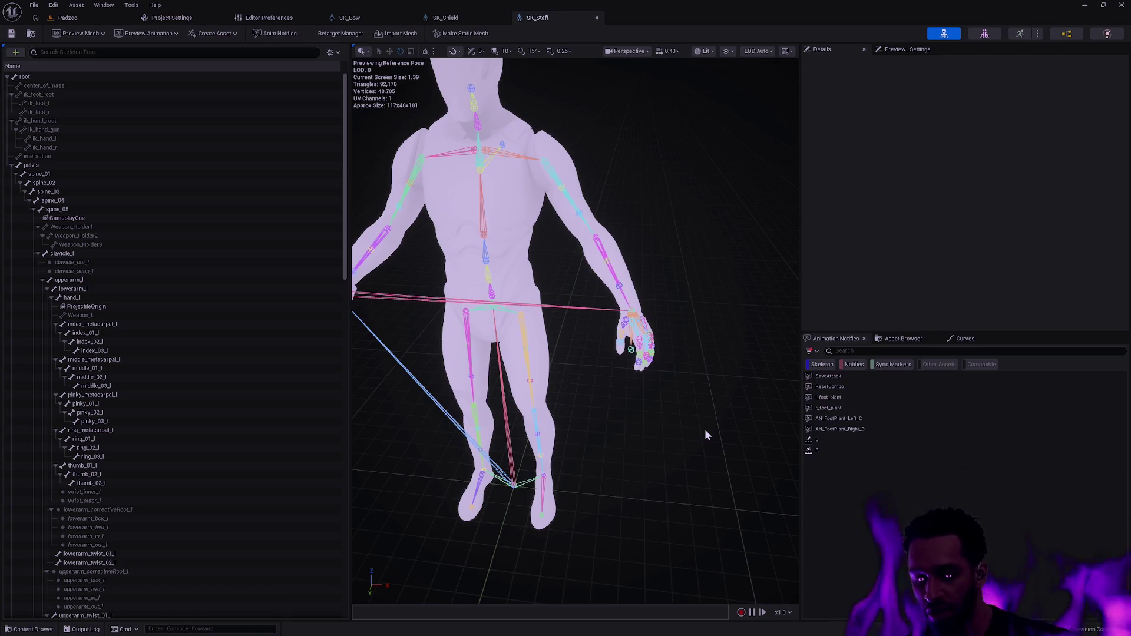
mouse_move(673, 355)
mouse_down()
mouse_move(666, 307)
mouse_move(501, 311)
mouse_move(530, 224)
mouse_up()
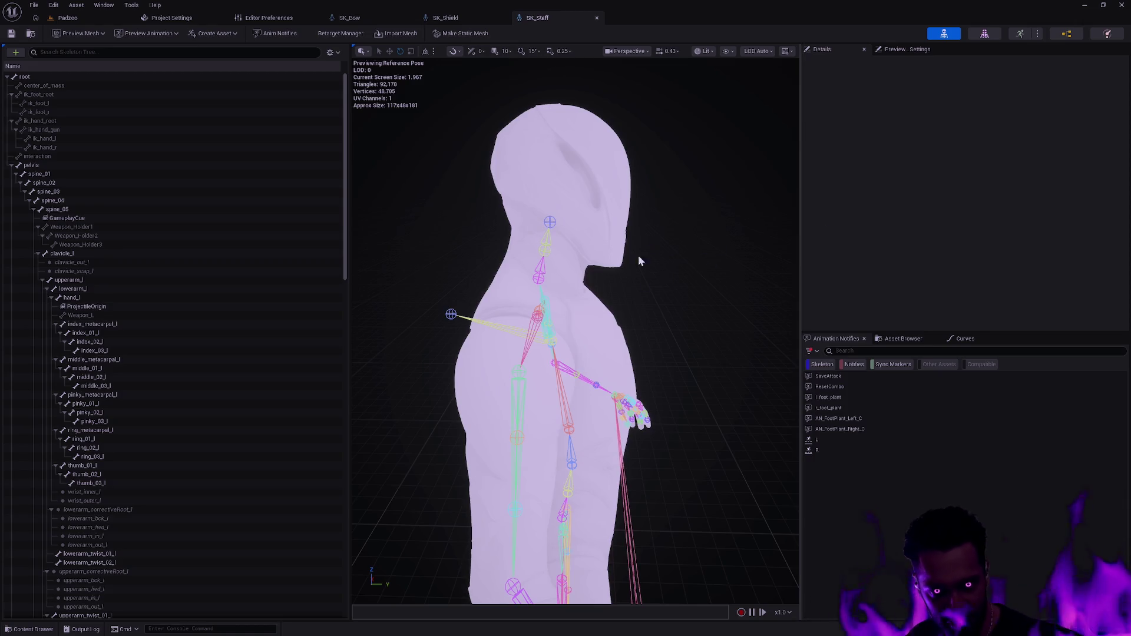
- Rename the SM_Shield_Shield static mesh to SM_Shield
drag(639, 255, 519, 200)
key(ctrl+space)
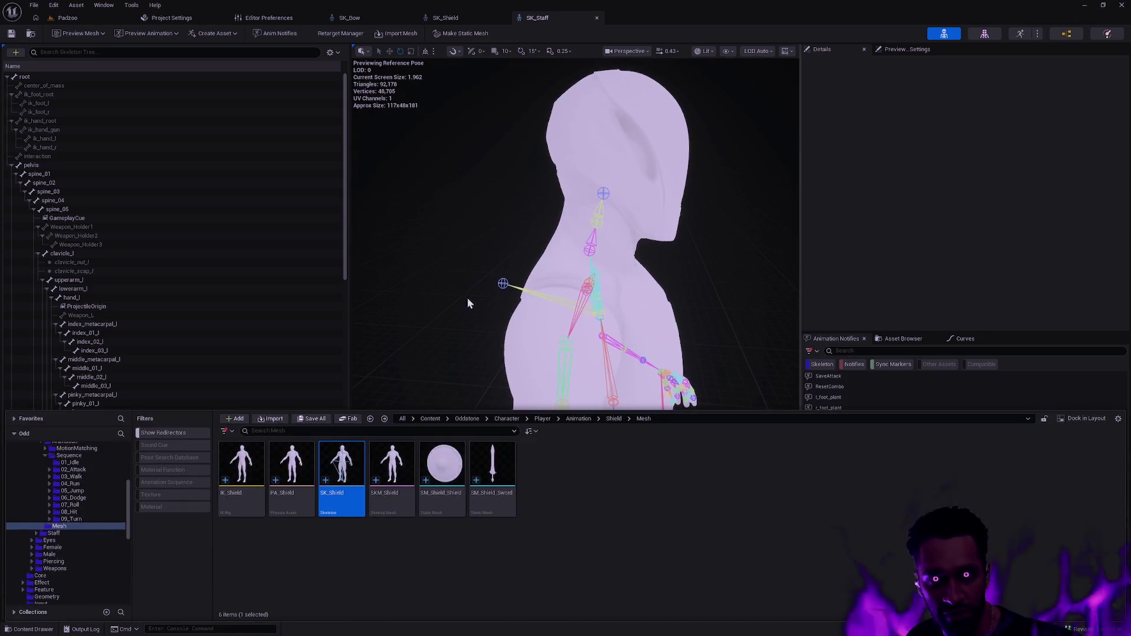
click(443, 468)
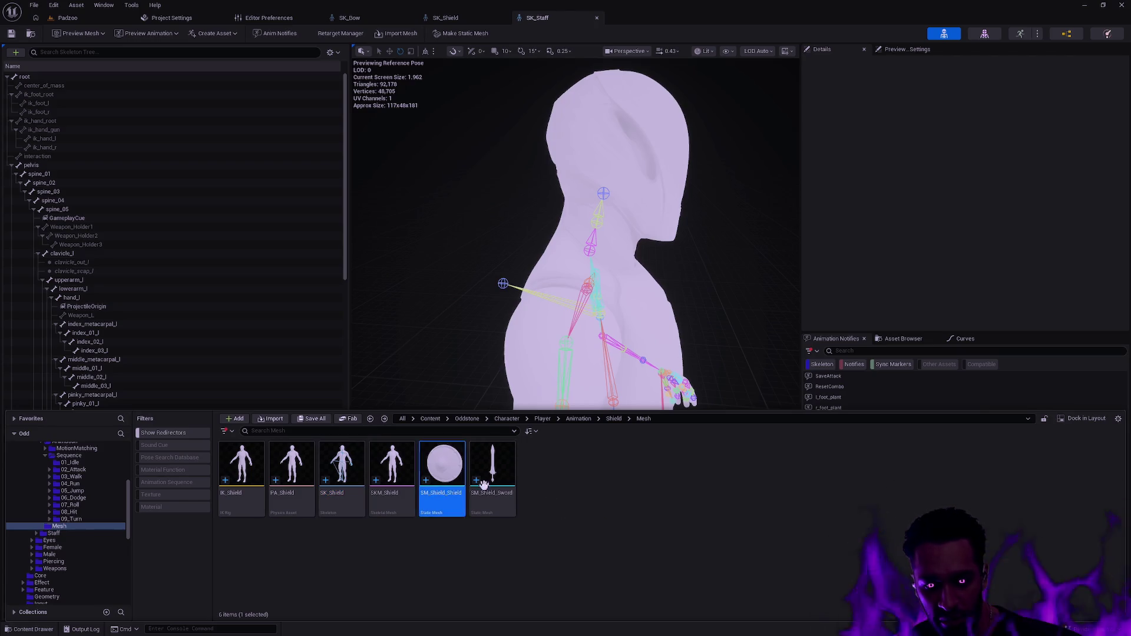
key(F2)
text(SM_Shield)
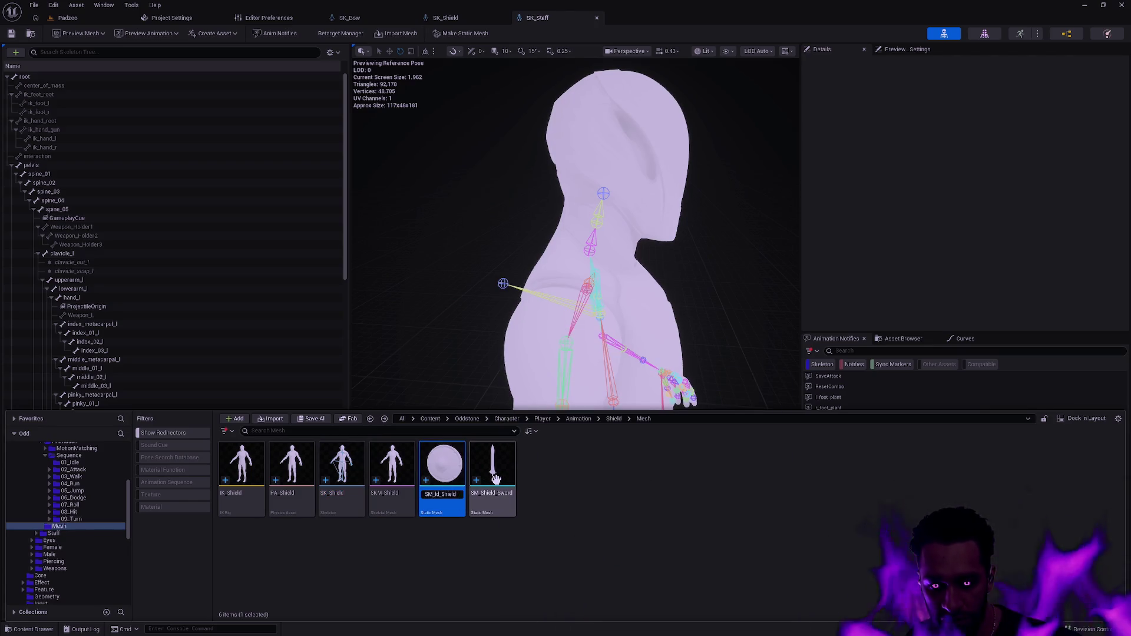
key(Return)
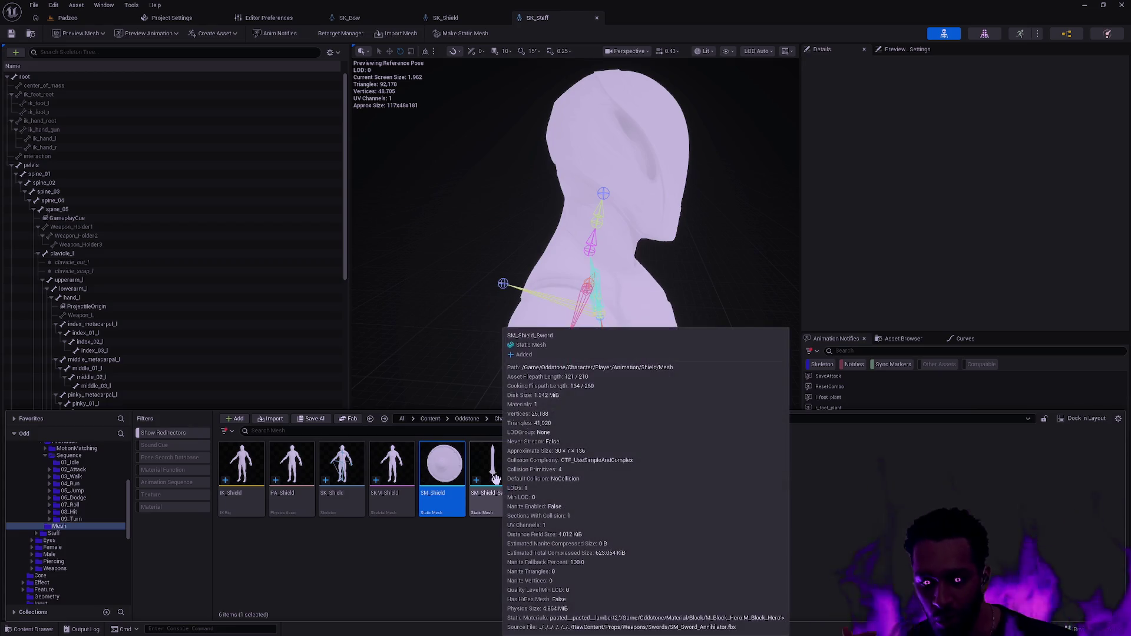
- Rename SM_Shield_Sword to SM_Sword, then go to the Male character folder
click(506, 501)
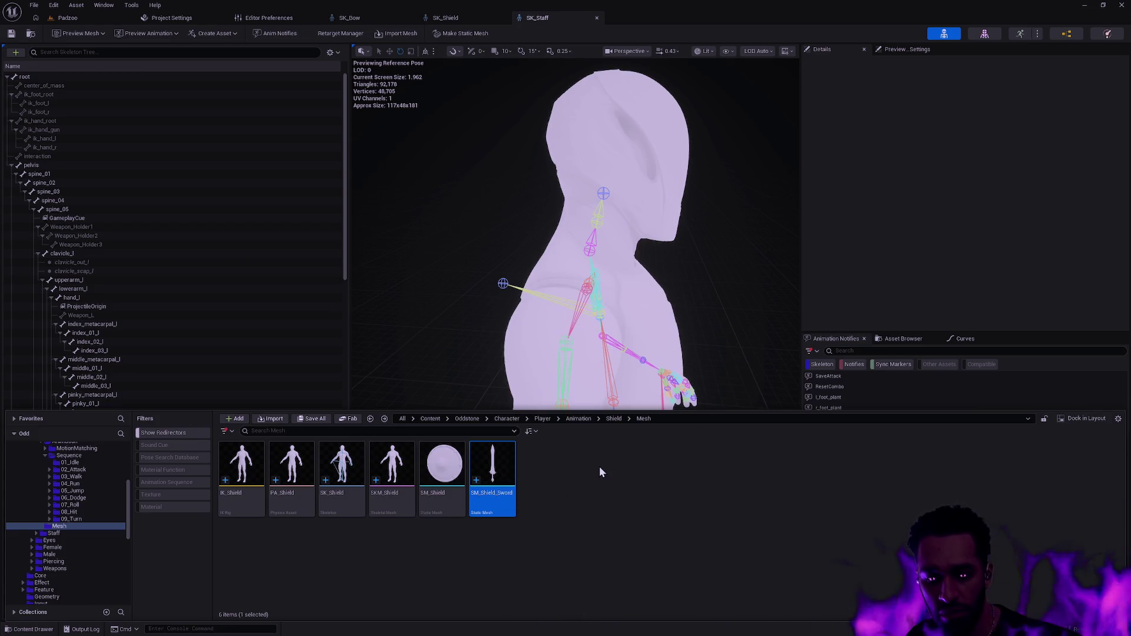
key(F2)
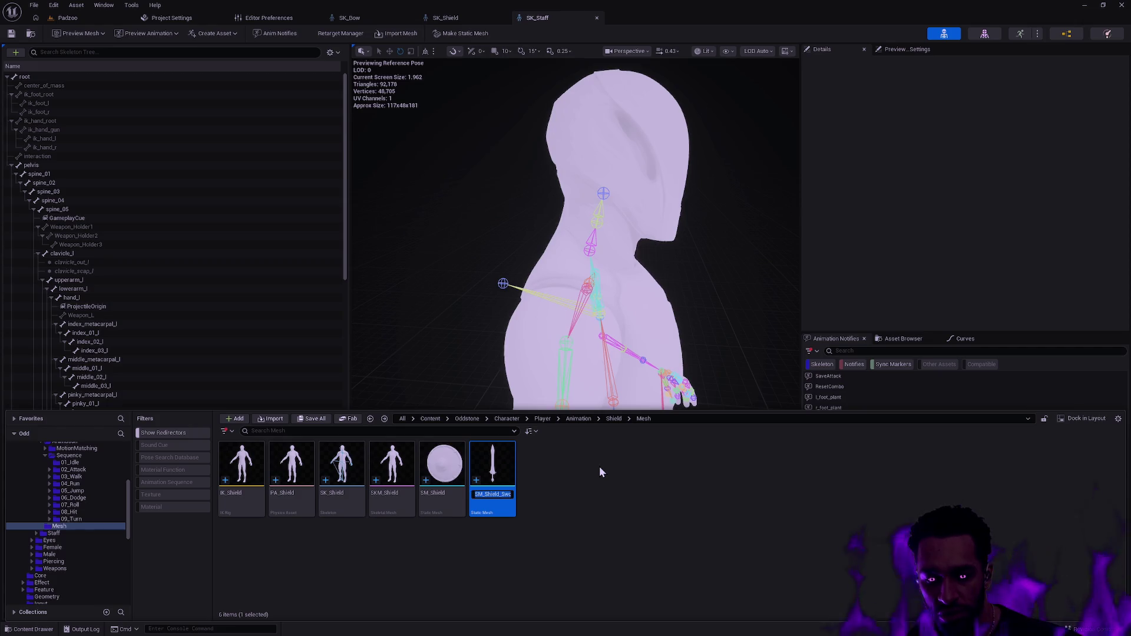
key(Delete)
key(Delete)
key(Delete)
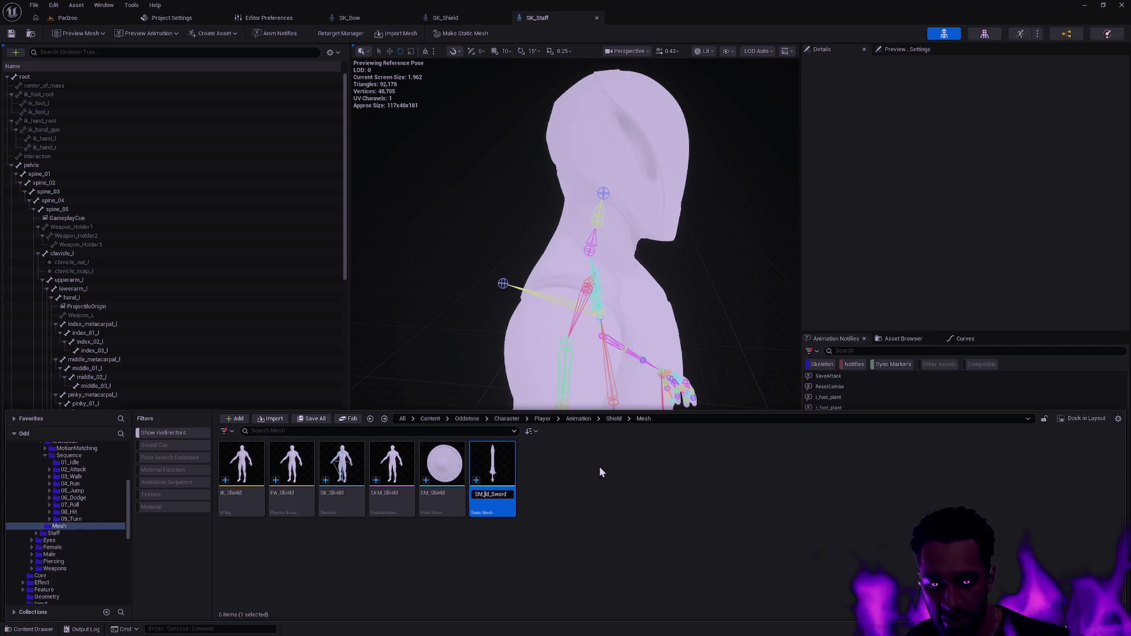
key(Return)
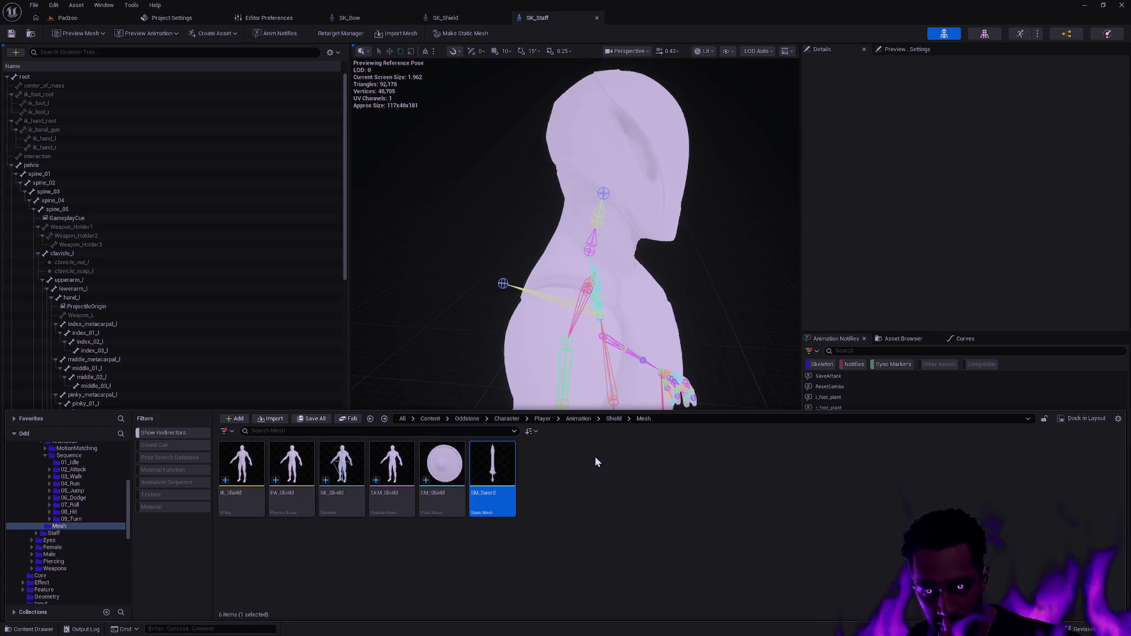
click(595, 456)
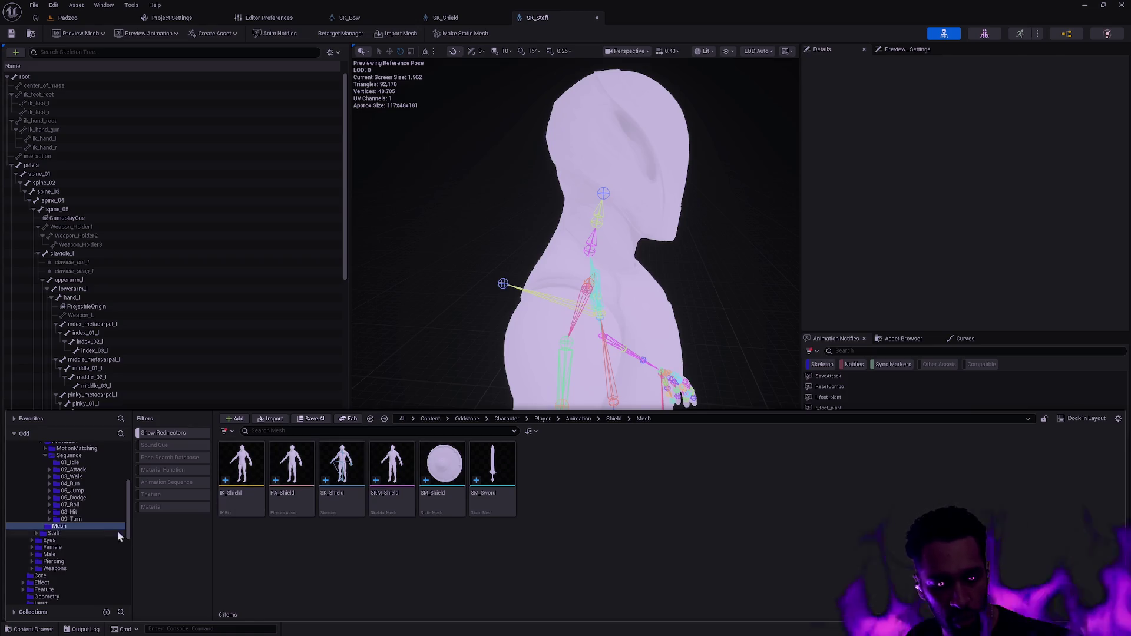
click(52, 556)
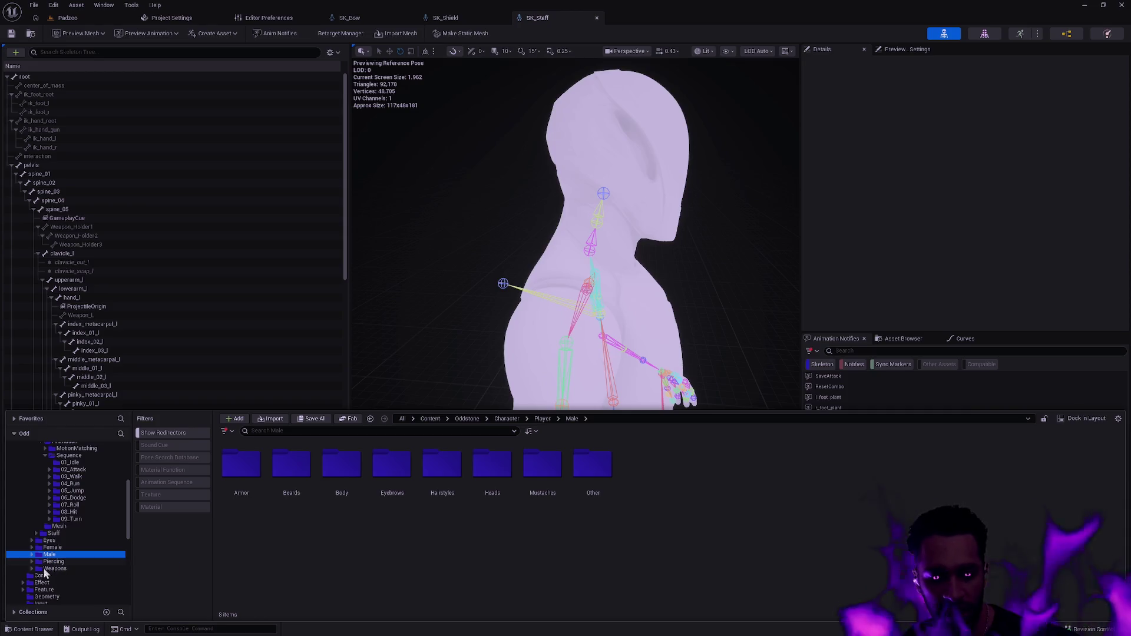
- Open the SK_Male skeleton from the Male Body folder
click(692, 317)
drag(695, 319, 695, 318)
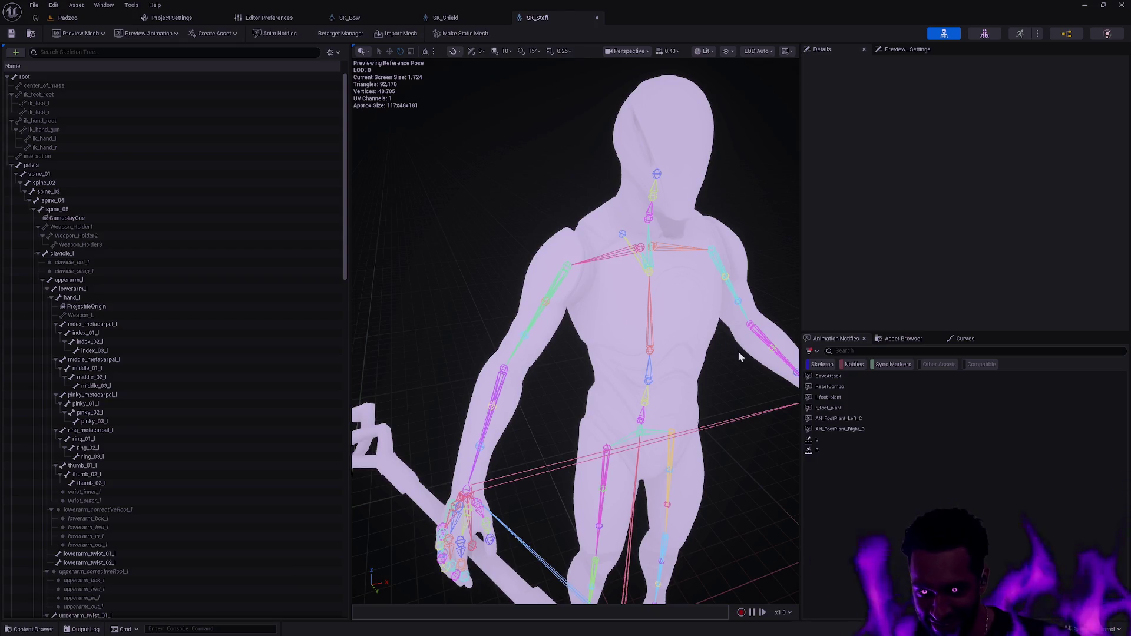
mouse_move(737, 352)
mouse_down()
mouse_move(702, 387)
mouse_move(643, 392)
mouse_up()
key(ctrl+space)
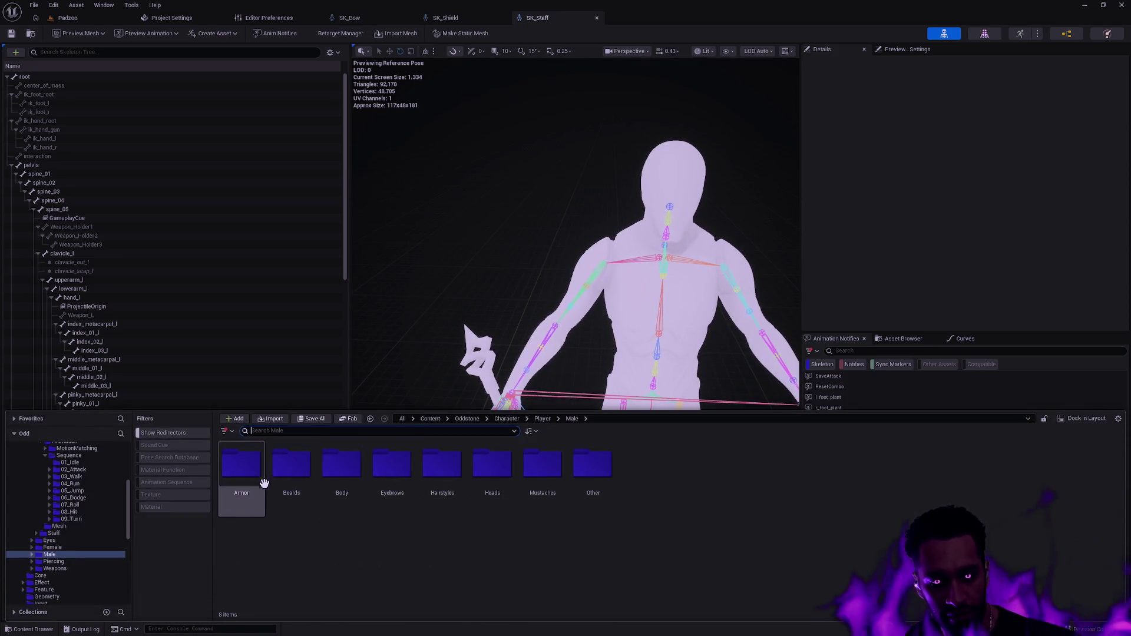
double_click(360, 463)
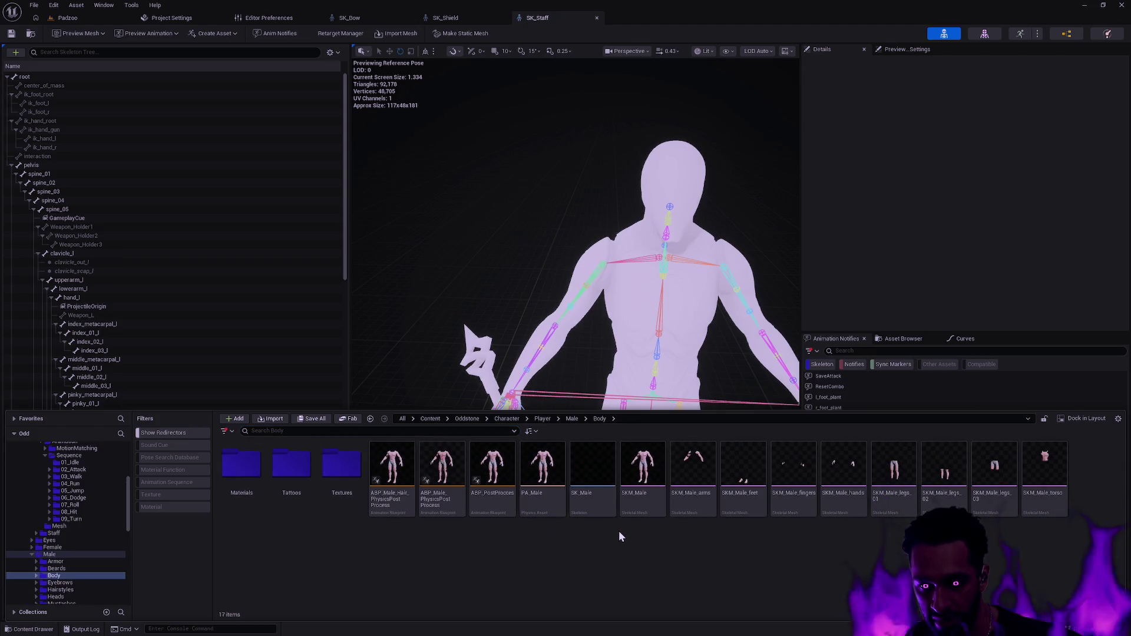
mouse_move(587, 507)
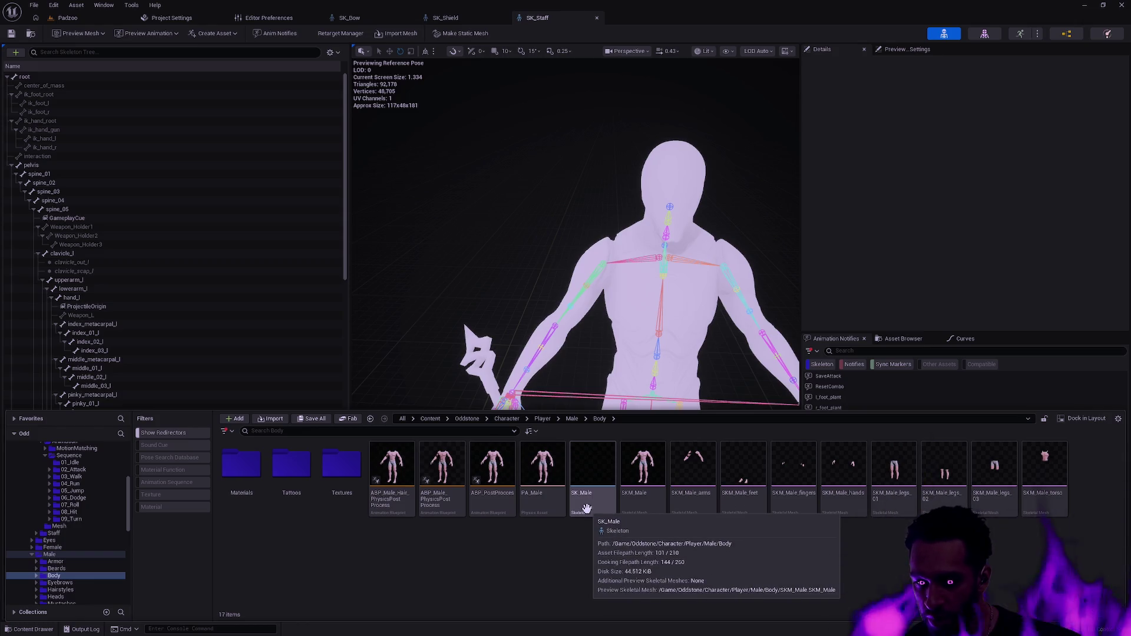
double_click(587, 507)
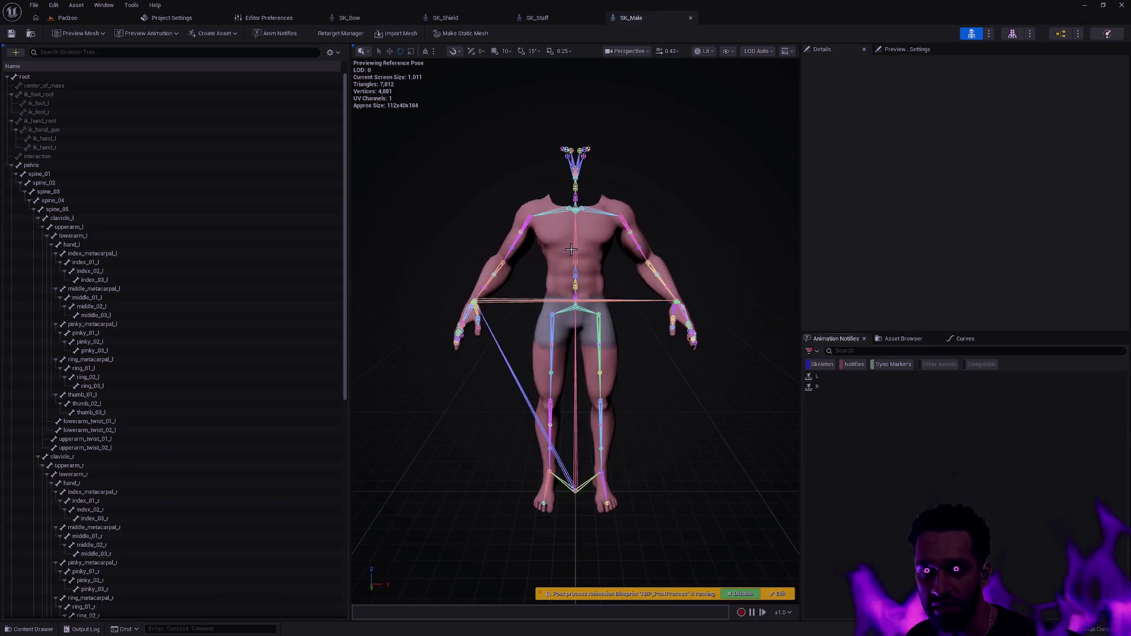
- Orbit around SK_Male's torso and head bones, then switch back to the SK_Bow tab
mouse_move(571, 354)
mouse_down()
mouse_move(601, 335)
mouse_move(583, 377)
mouse_move(607, 365)
mouse_move(583, 342)
mouse_move(557, 386)
mouse_move(642, 334)
mouse_up()
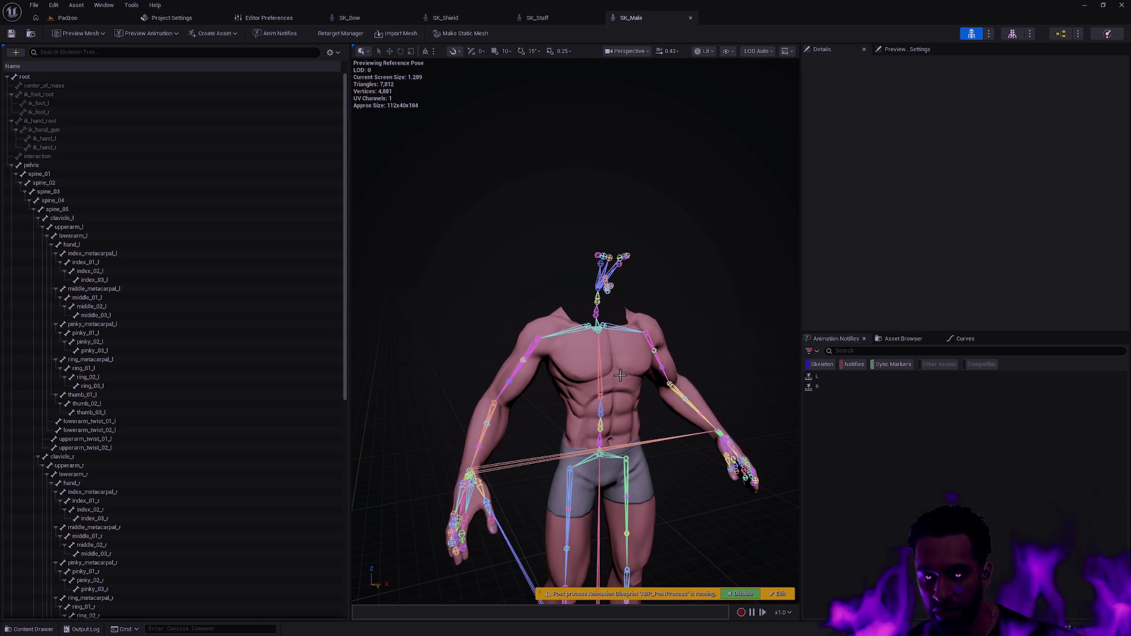
mouse_move(662, 248)
mouse_down()
mouse_move(642, 283)
mouse_move(580, 297)
mouse_move(590, 315)
mouse_up()
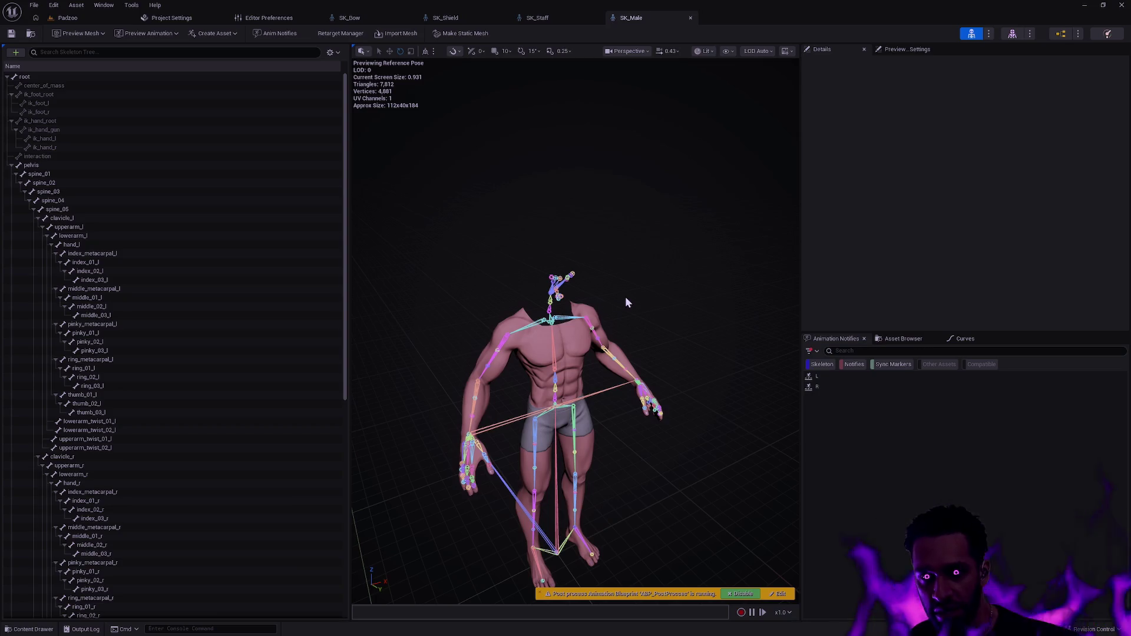
scroll(628, 313, up, 5)
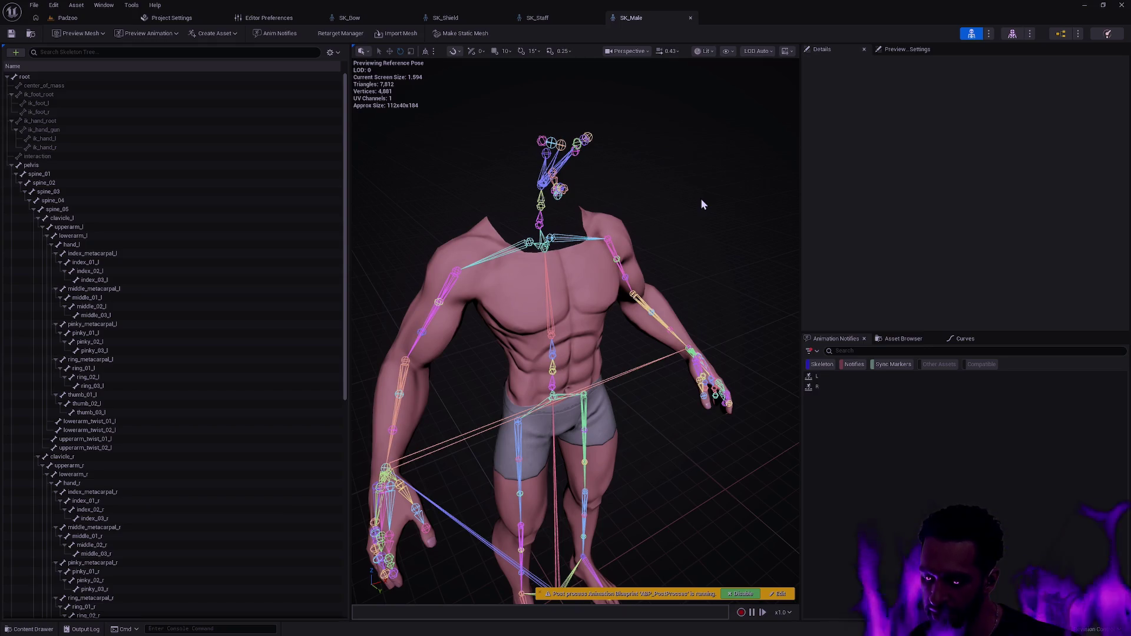
drag(412, 142, 377, 141)
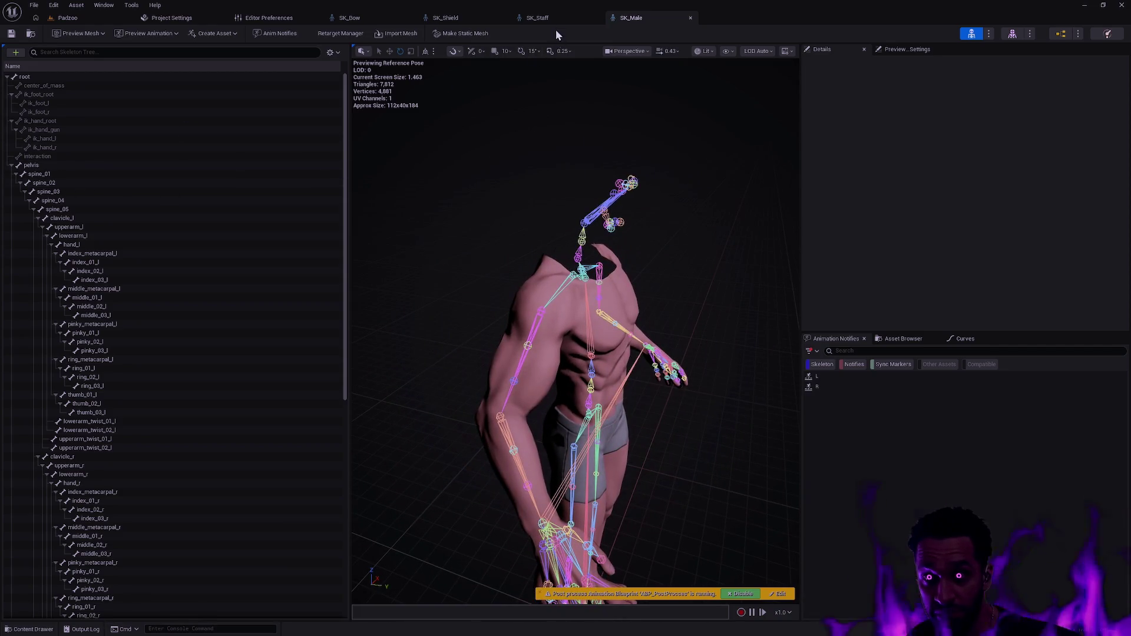
click(355, 24)
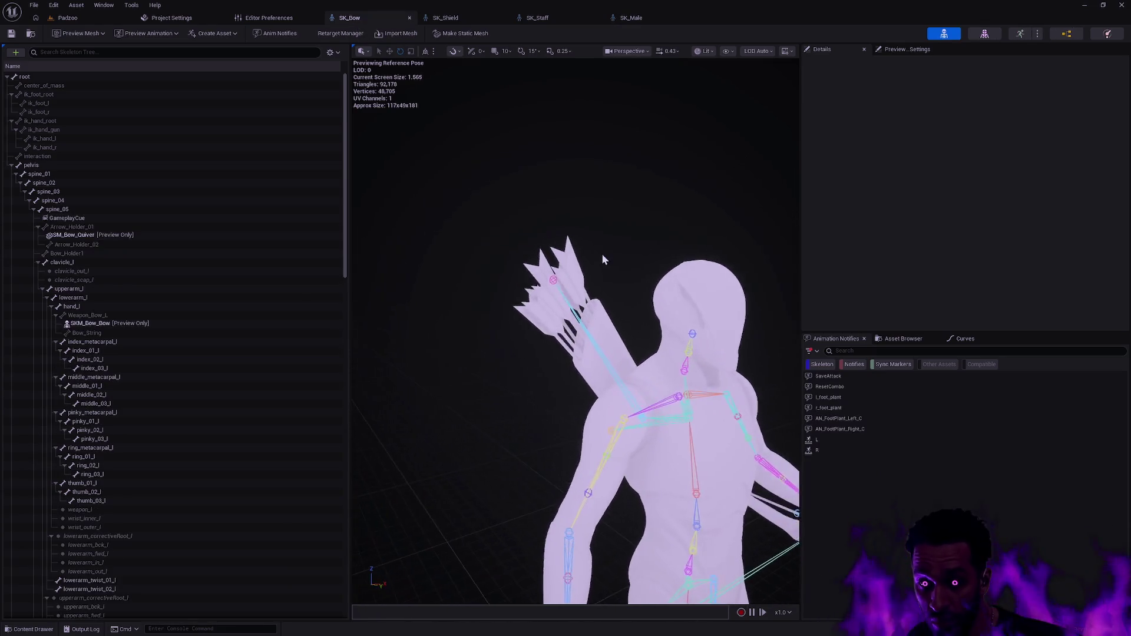
key(ctrl+super+Left)
key(ctrl+super+Left)
- Check git status, stage all with ga -A, commit 'Fixup file names', and start gp
text(gs)
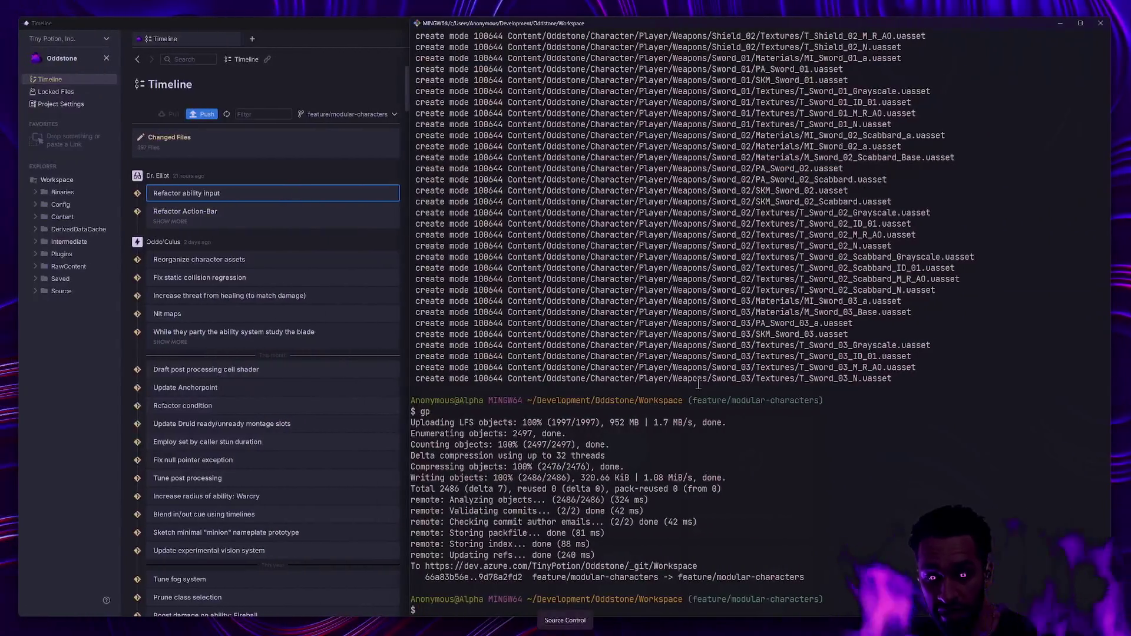
key(Return)
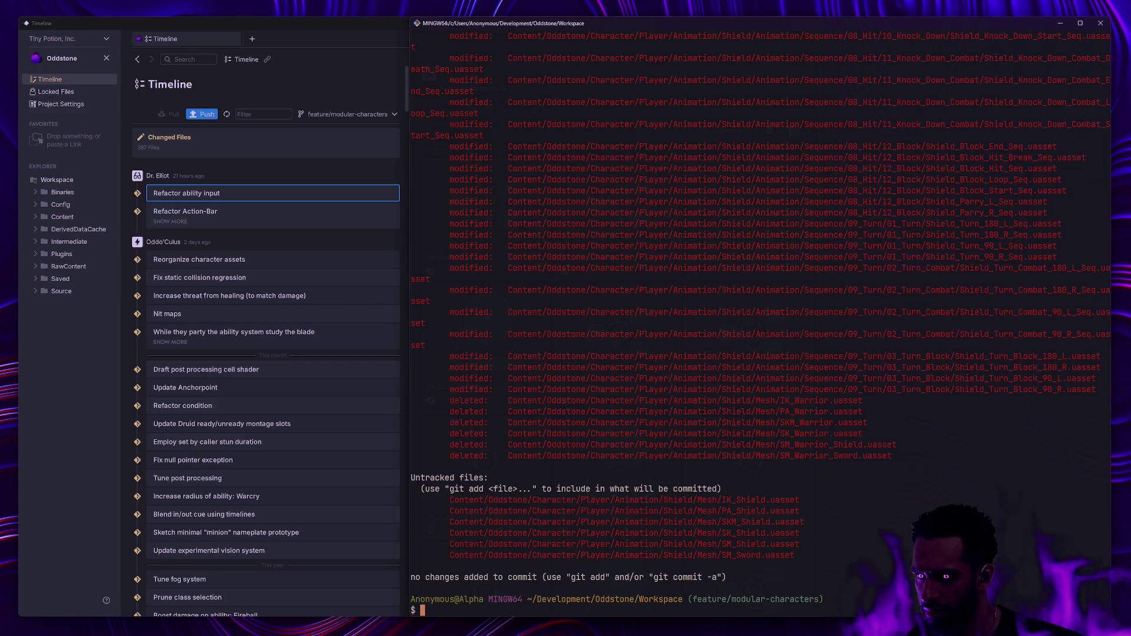
text(ga -)
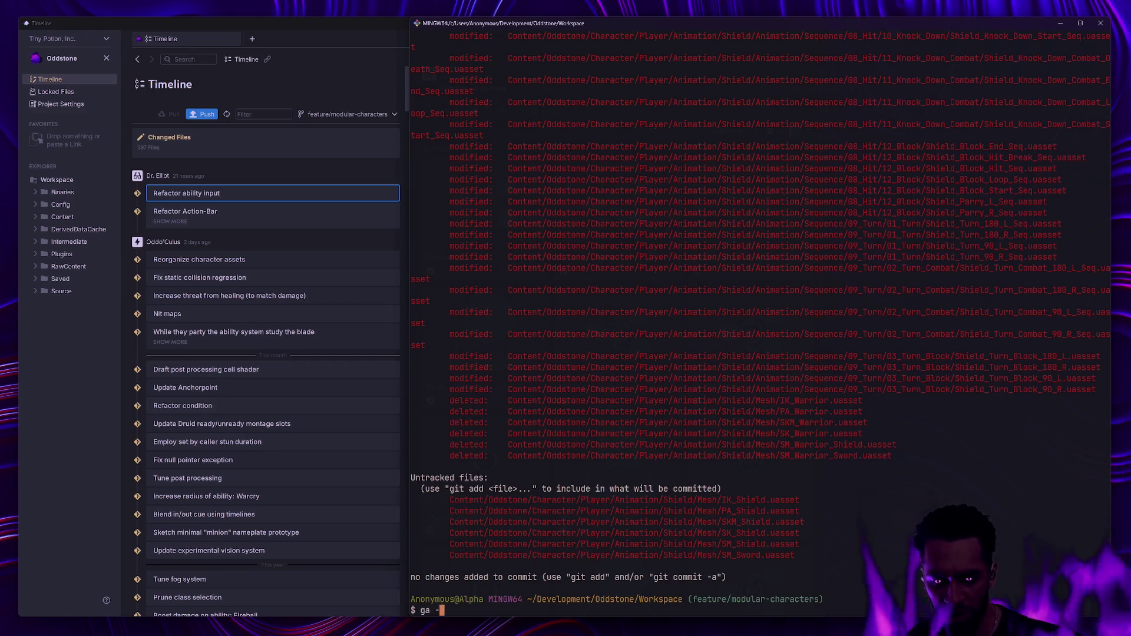
text(A)
key(Return)
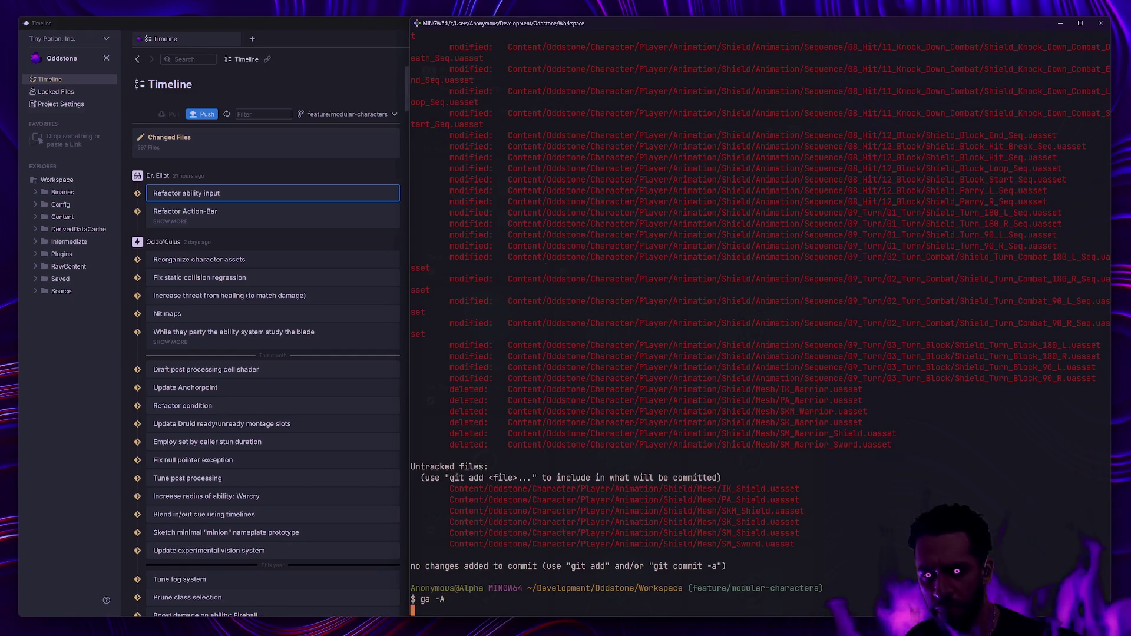
text(gc -m 'Fi)
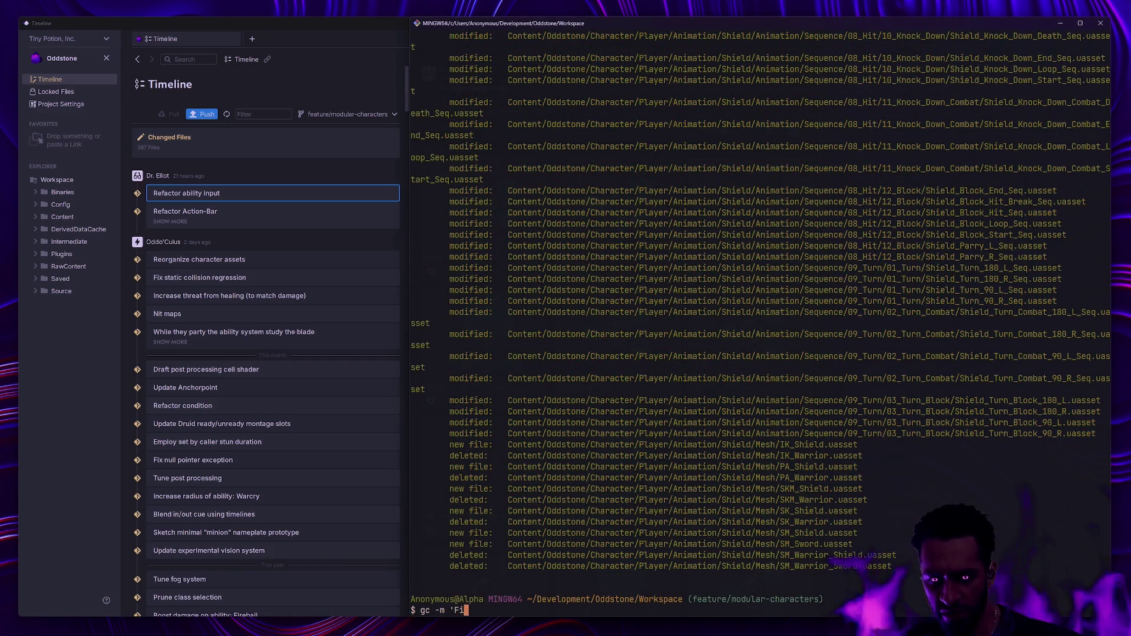
text(xup file names')
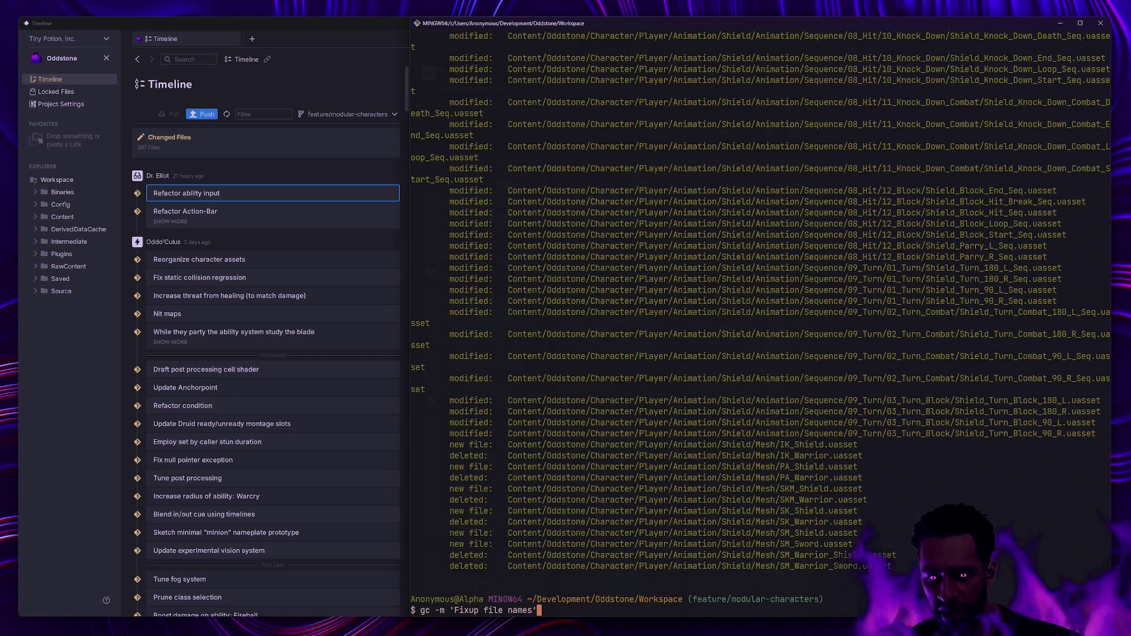
key(Return)
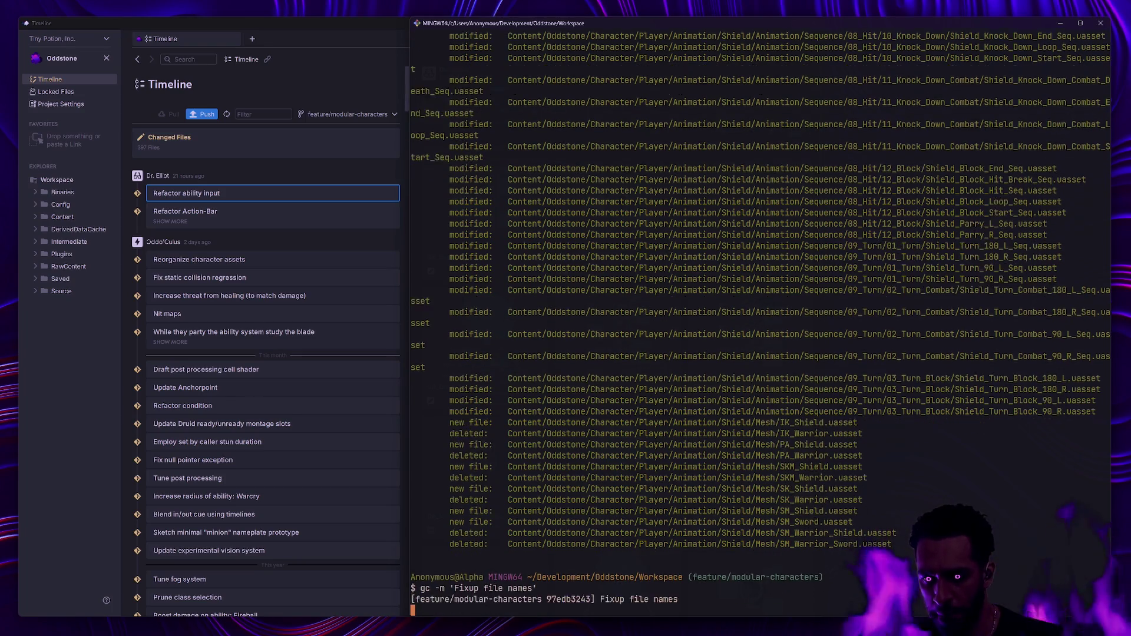
text(gp)
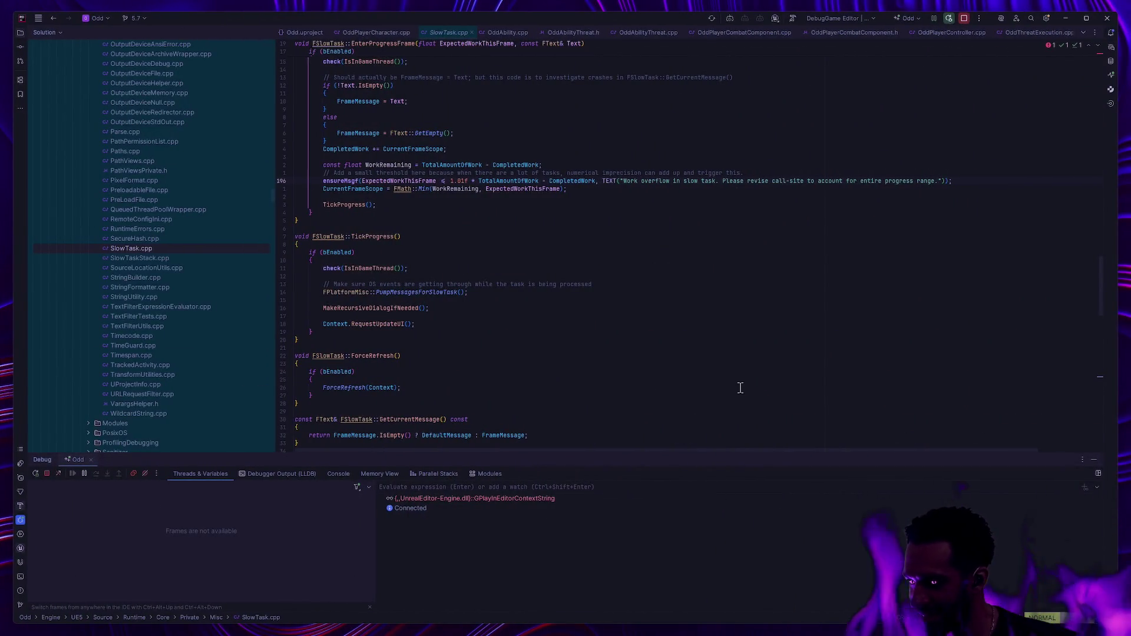
- Hide Rider's Debug panel so SlowTask.cpp fills the window, then return to Unreal
click(1094, 459)
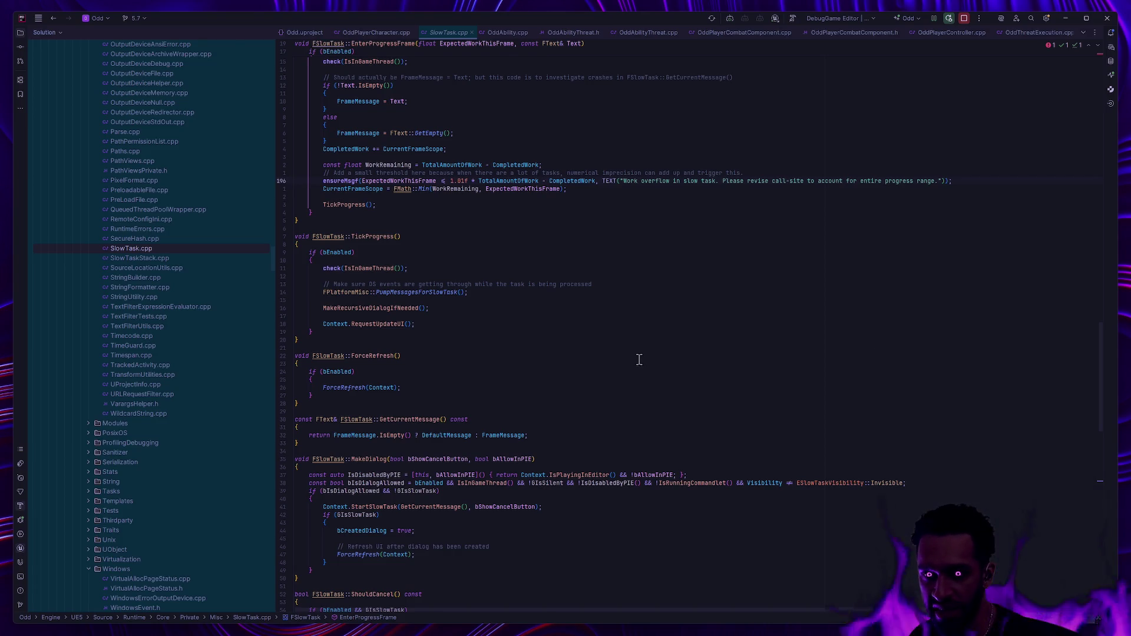
key(ctrl+super+Right)
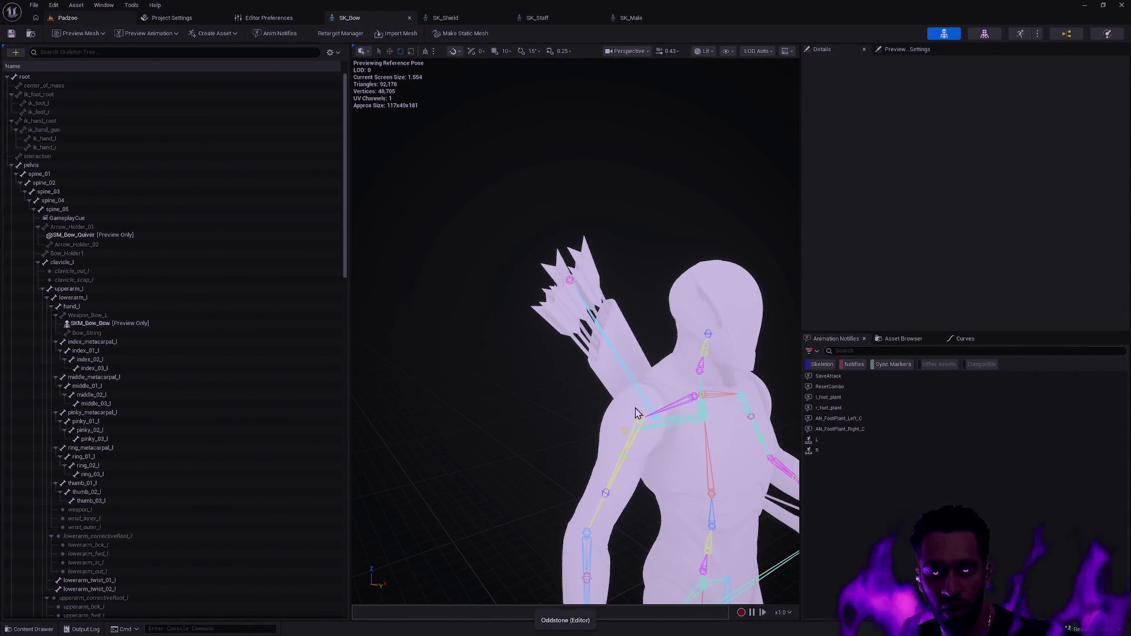
- From the Padzoo editor, search assets for 'Legacy' then 'HUD' and open W_HUD_Legacy
click(65, 17)
key(ctrl+p)
text(Legacy)
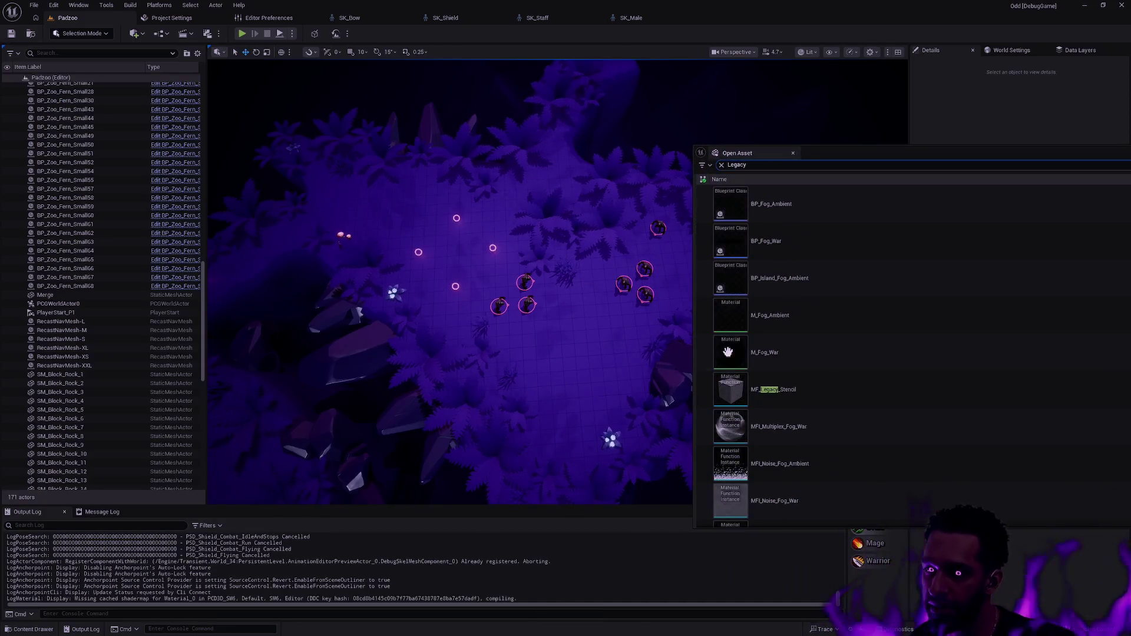
scroll(843, 326, down, 3)
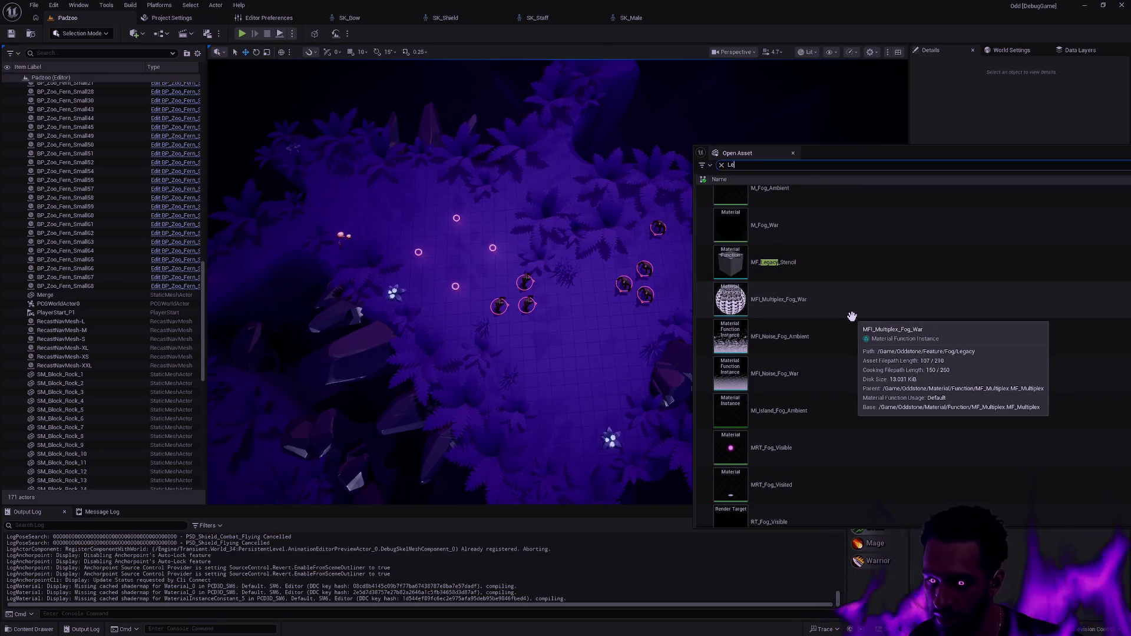
key(ctrl+a)
text(HUD)
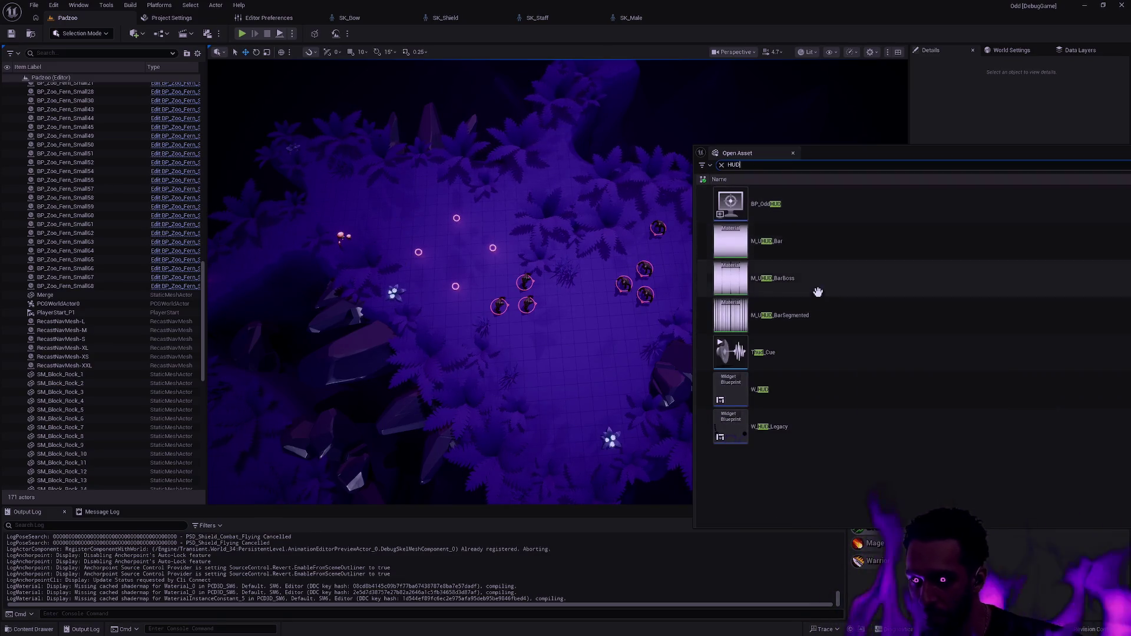
double_click(786, 427)
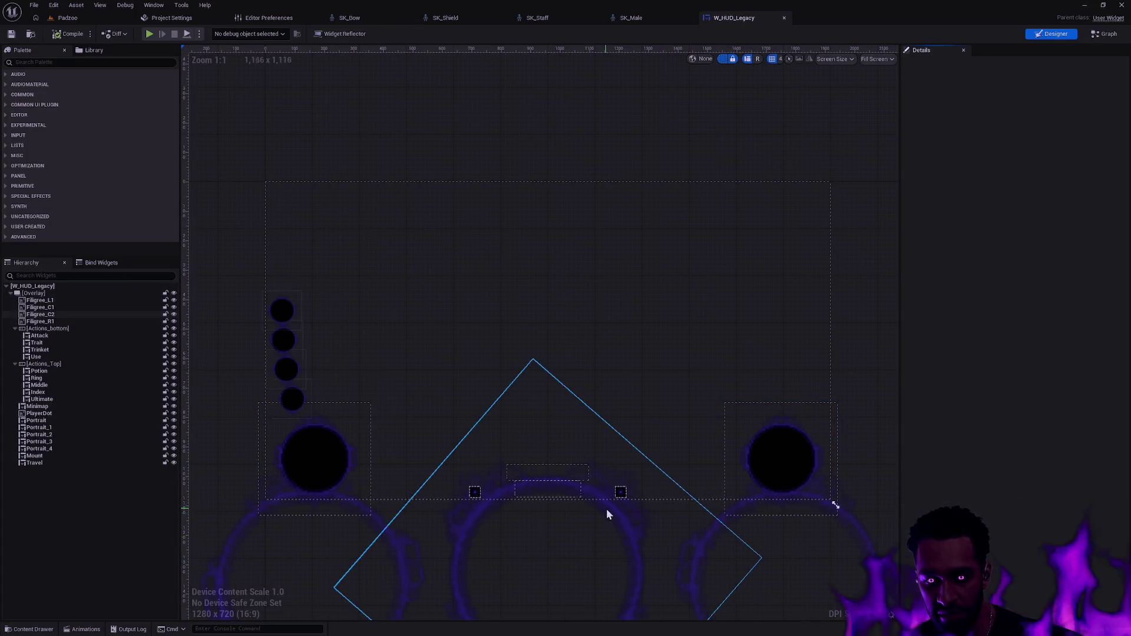
scroll(621, 507, up, 6)
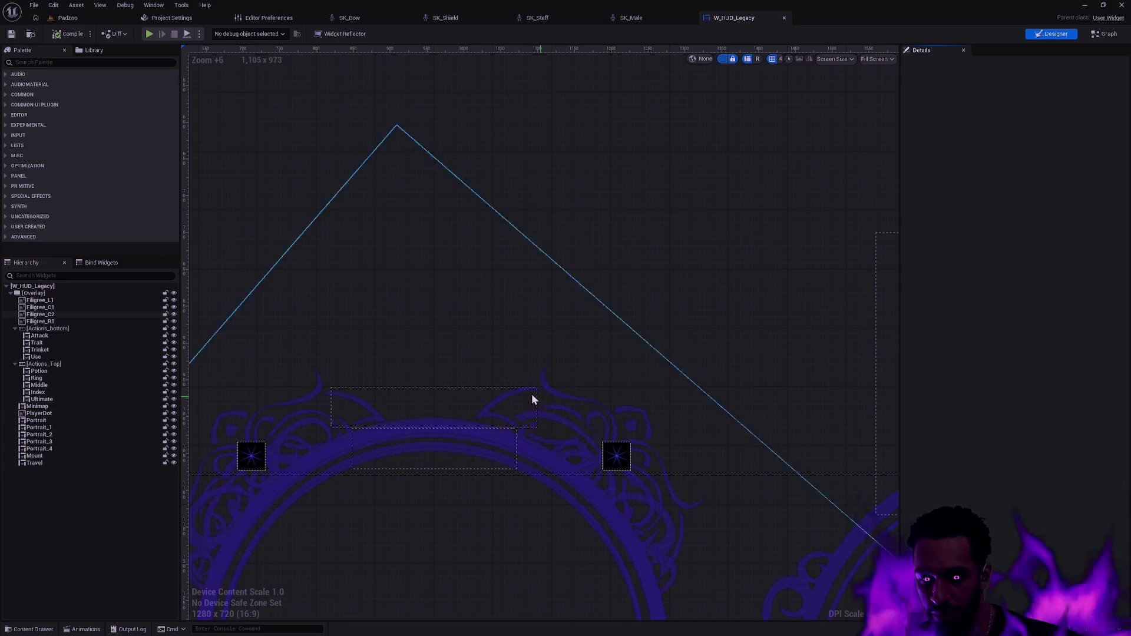
click(532, 396)
mouse_move(480, 435)
mouse_down()
mouse_move(688, 496)
mouse_move(865, 476)
mouse_move(758, 404)
mouse_move(464, 406)
mouse_up()
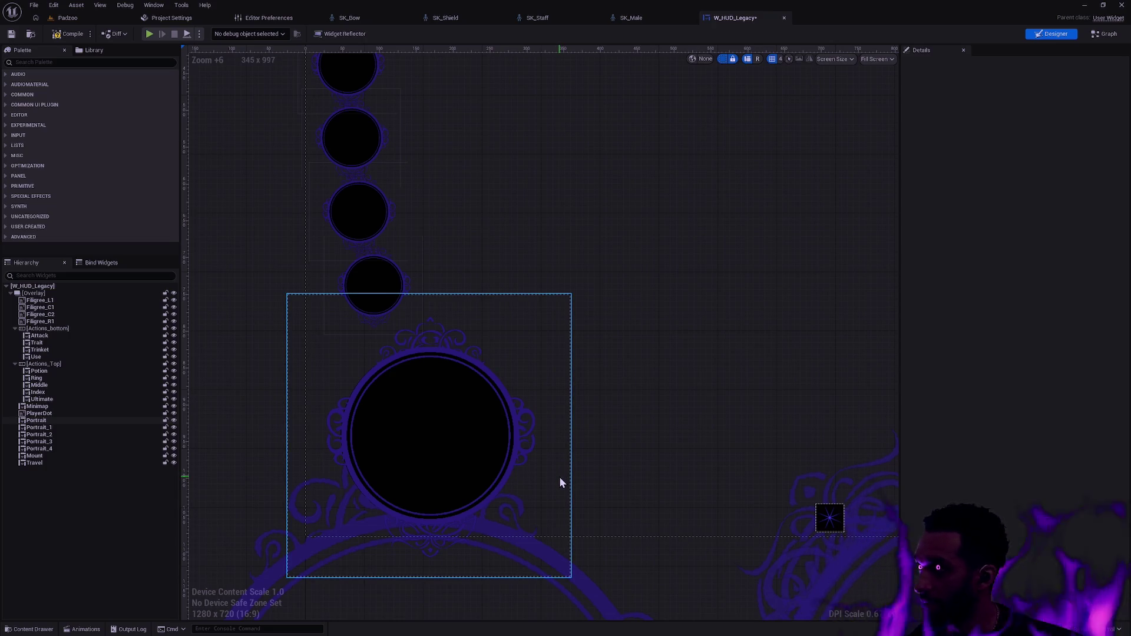
drag(477, 252, 504, 358)
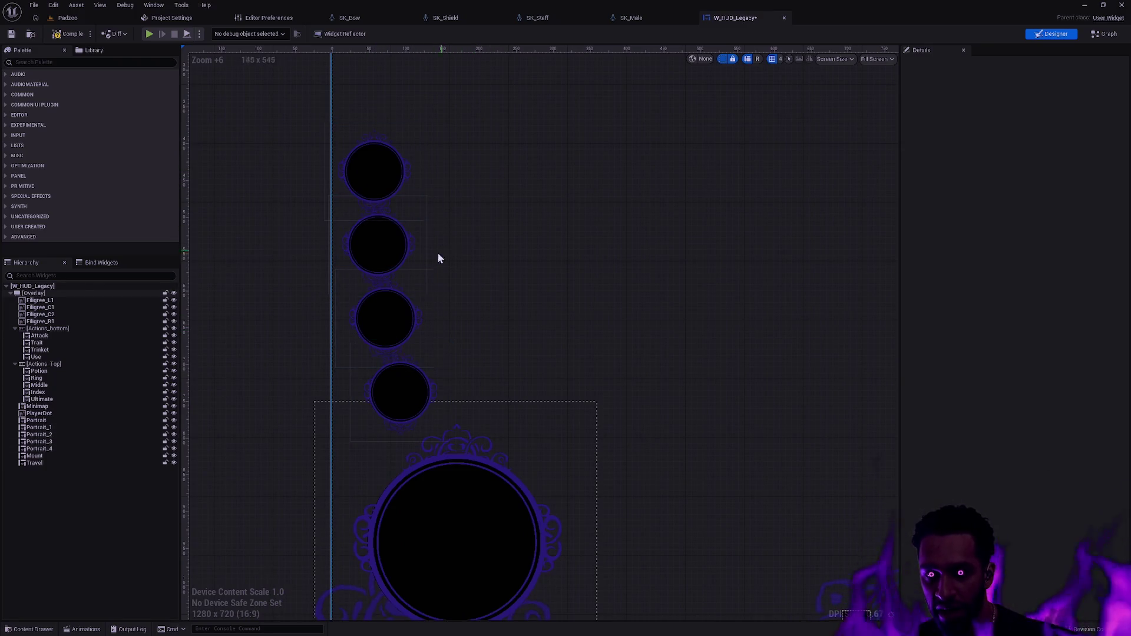
scroll(619, 348, down, 5)
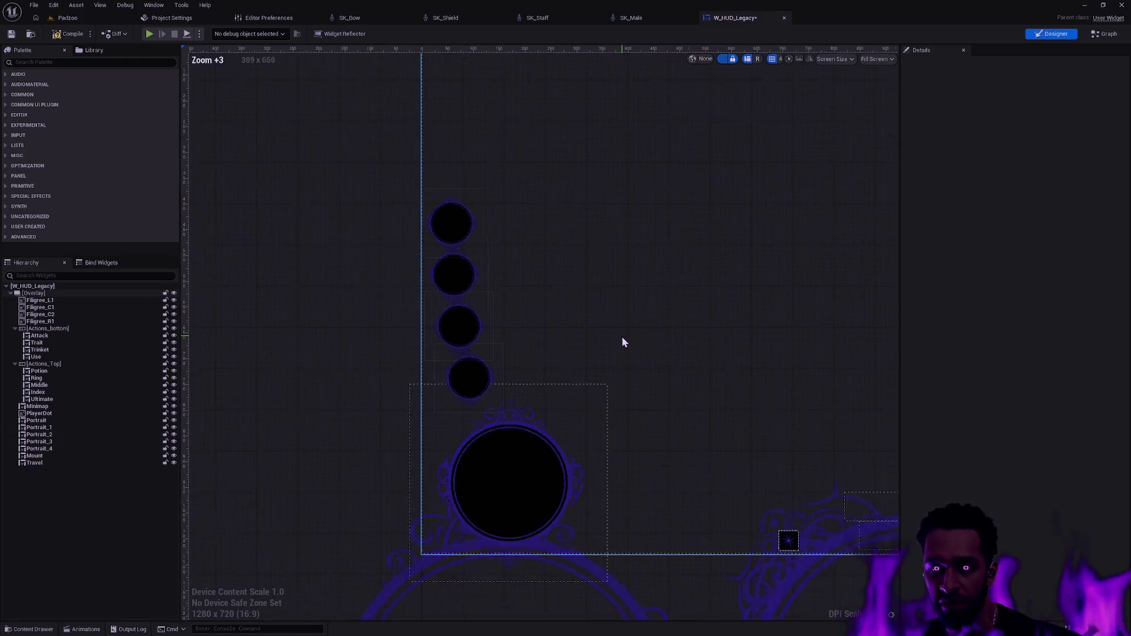
scroll(618, 346, up, 4)
drag(584, 348, 648, 332)
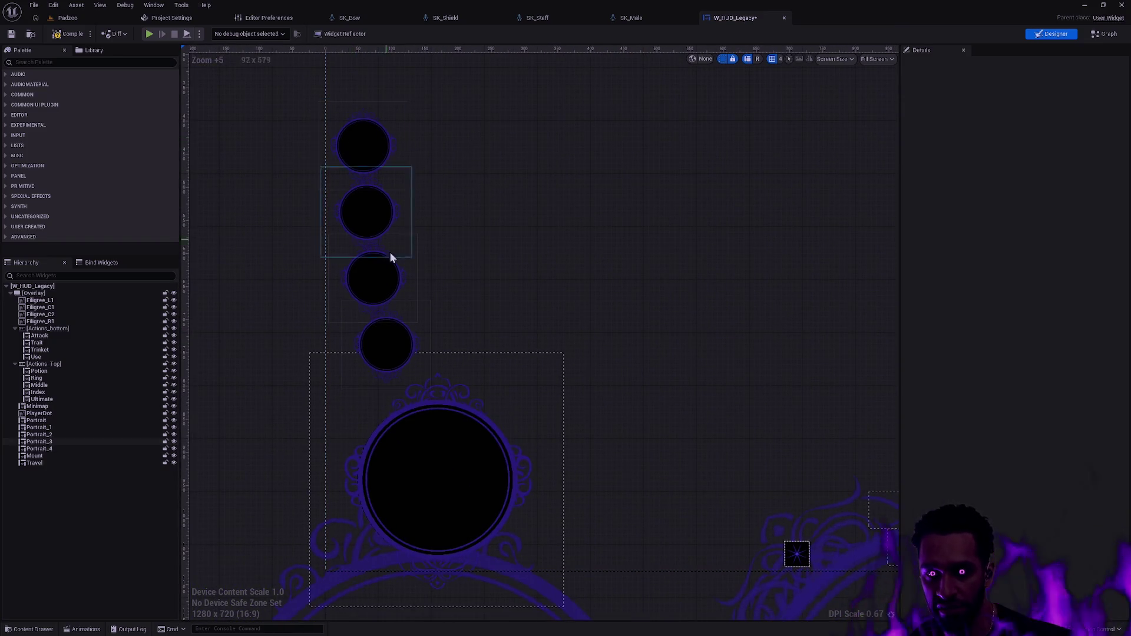
click(418, 463)
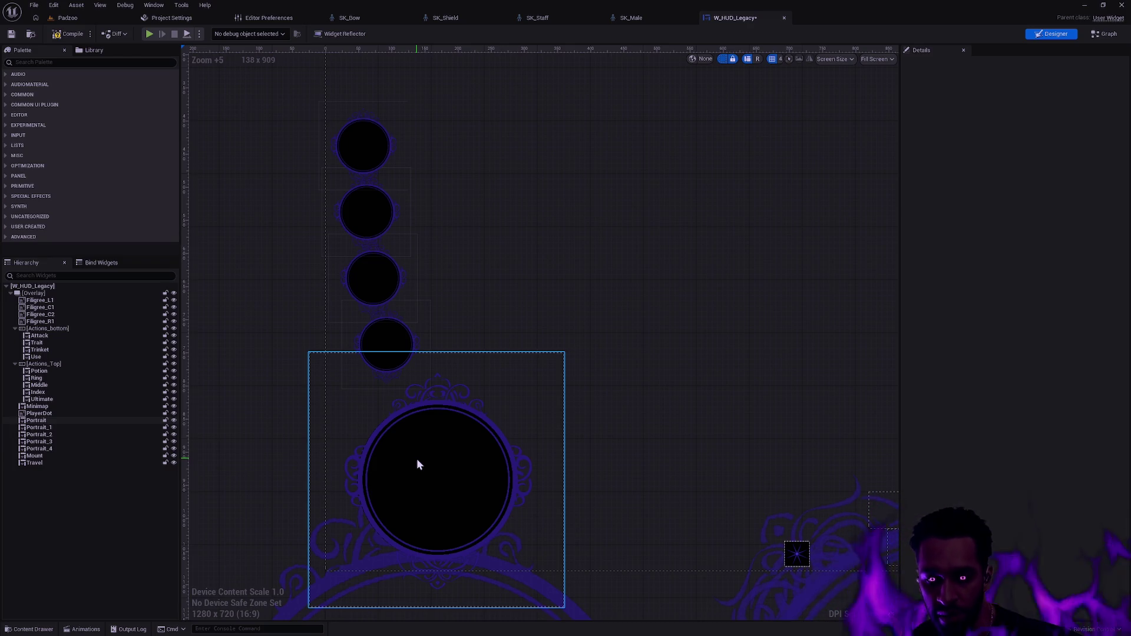
click(467, 330)
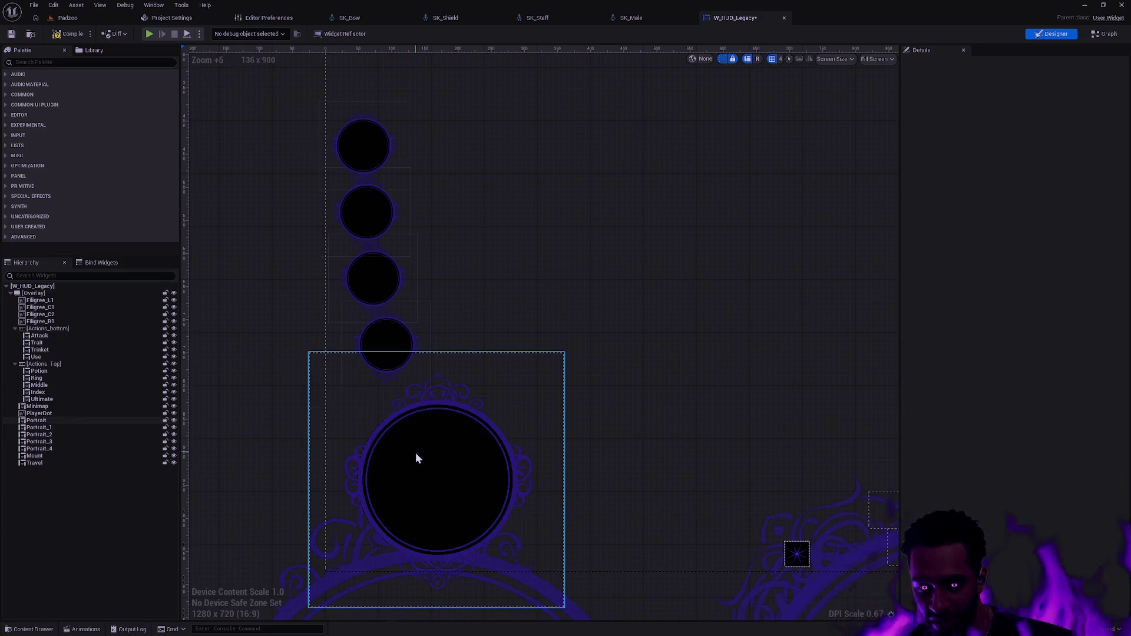
click(589, 328)
scroll(541, 341, down, 3)
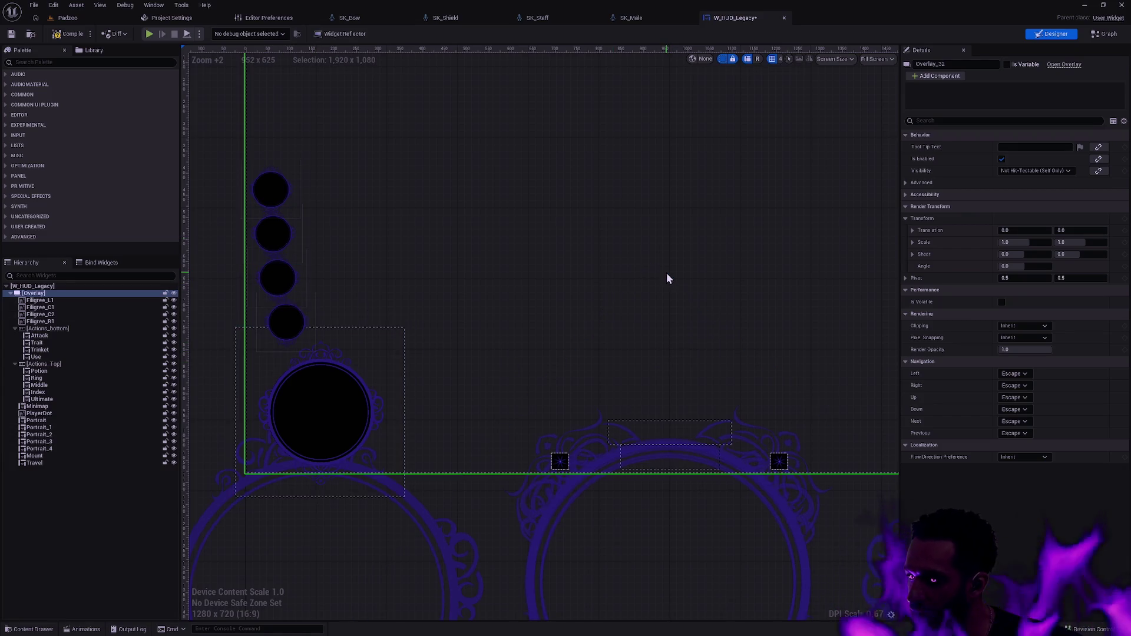
- Inspect the right portrait circle on the HUD canvas, then close W_HUD_Legacy and open the Content Drawer
mouse_move(414, 422)
mouse_down()
mouse_move(556, 374)
mouse_move(480, 412)
mouse_move(573, 391)
mouse_up()
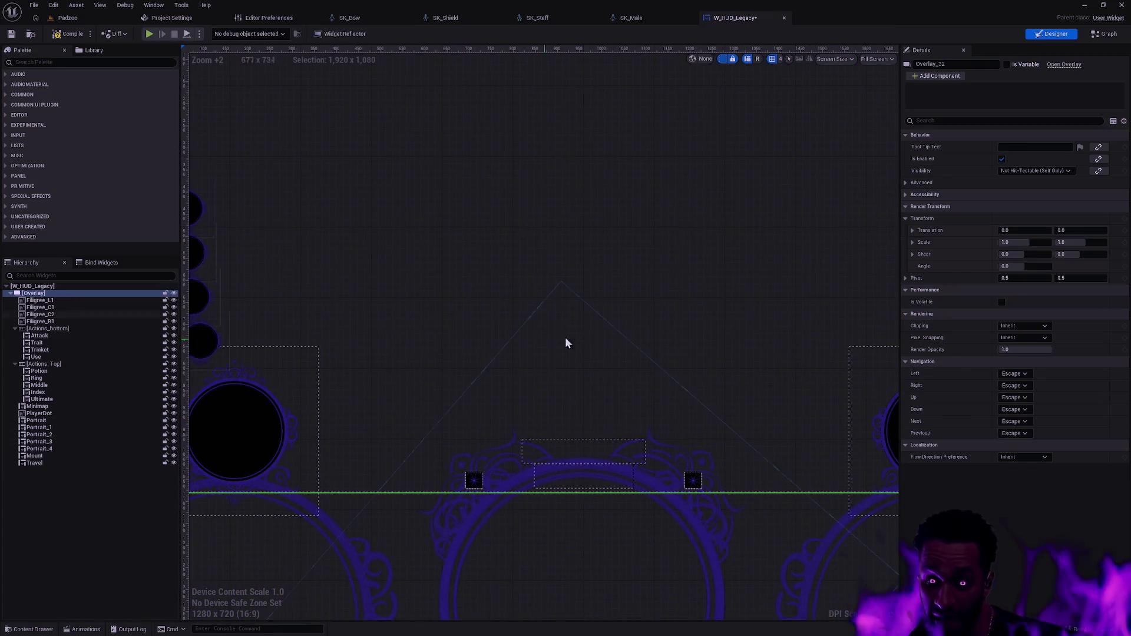
drag(565, 337, 483, 343)
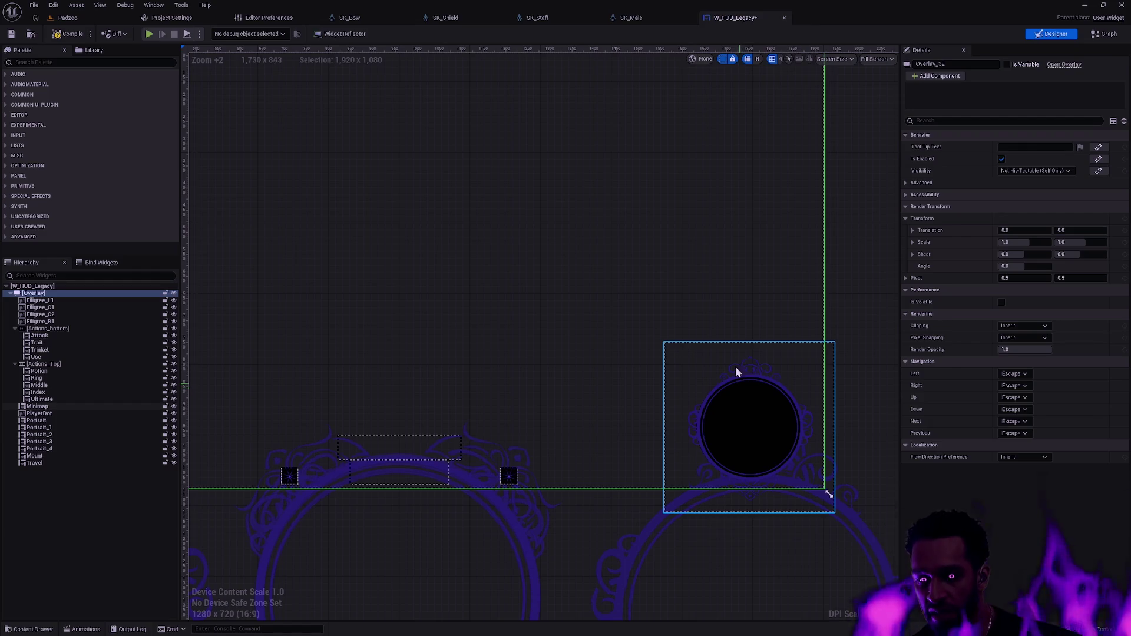
click(867, 321)
click(770, 392)
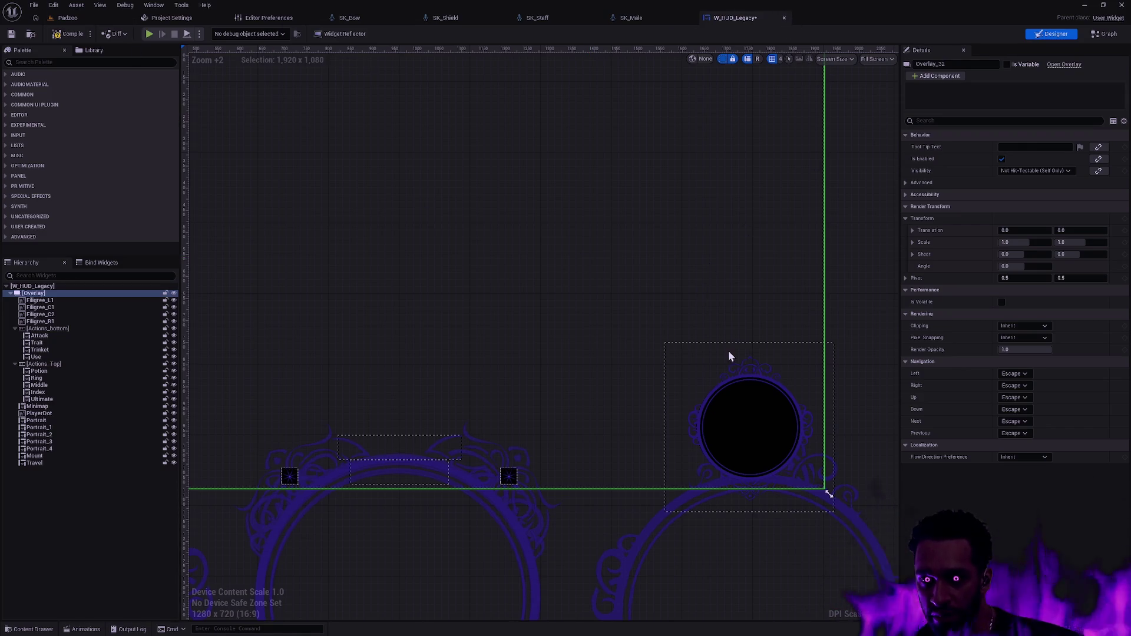
key(ctrl+w)
key(ctrl+space)
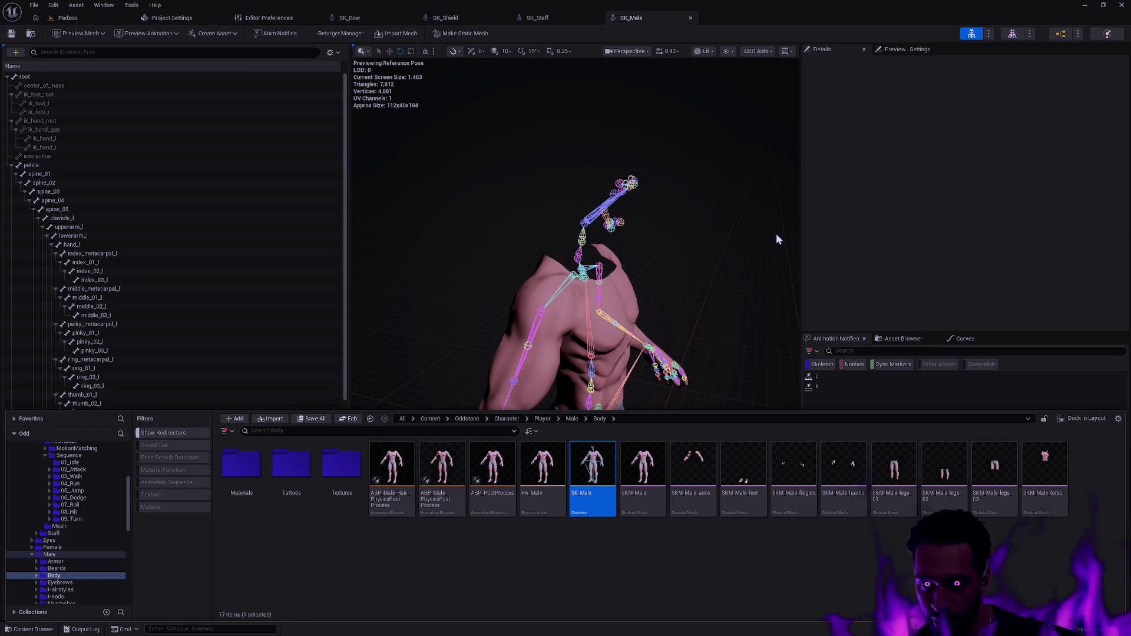
click(884, 228)
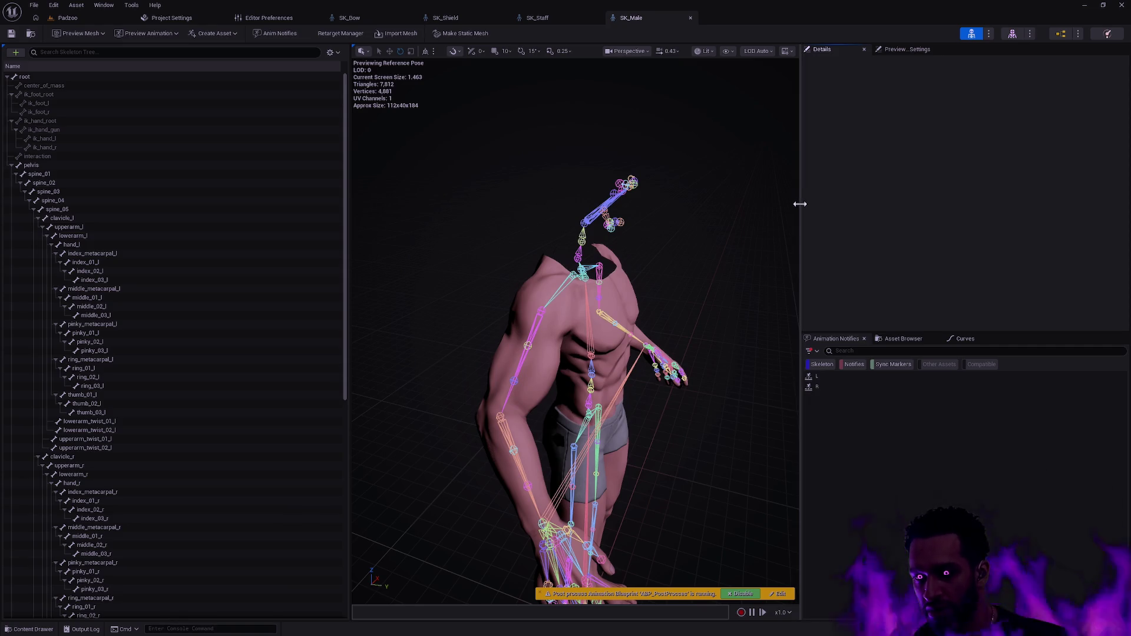
drag(801, 204, 811, 203)
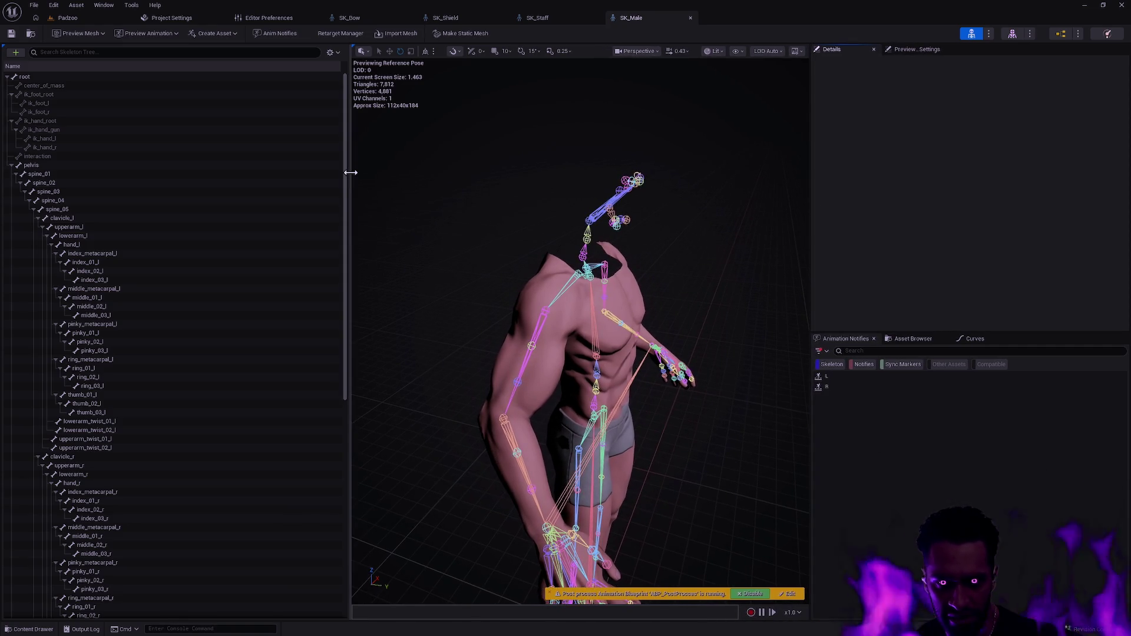
drag(350, 172, 317, 176)
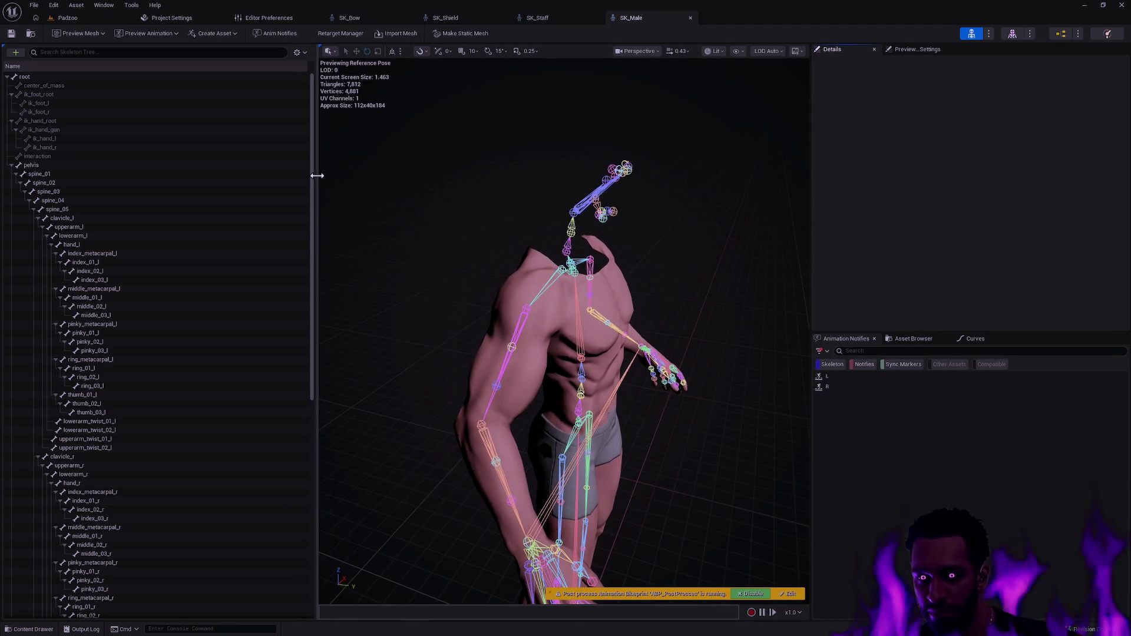
drag(317, 176, 305, 175)
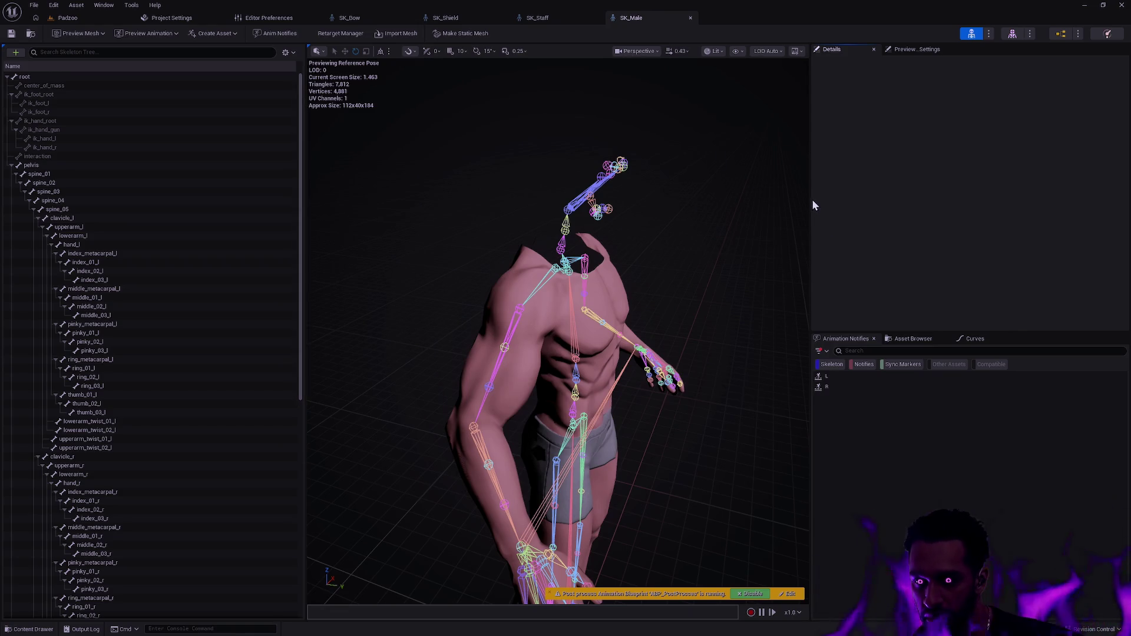
mouse_move(813, 204)
mouse_down()
mouse_move(736, 235)
mouse_move(678, 247)
mouse_move(654, 239)
mouse_move(717, 282)
mouse_up()
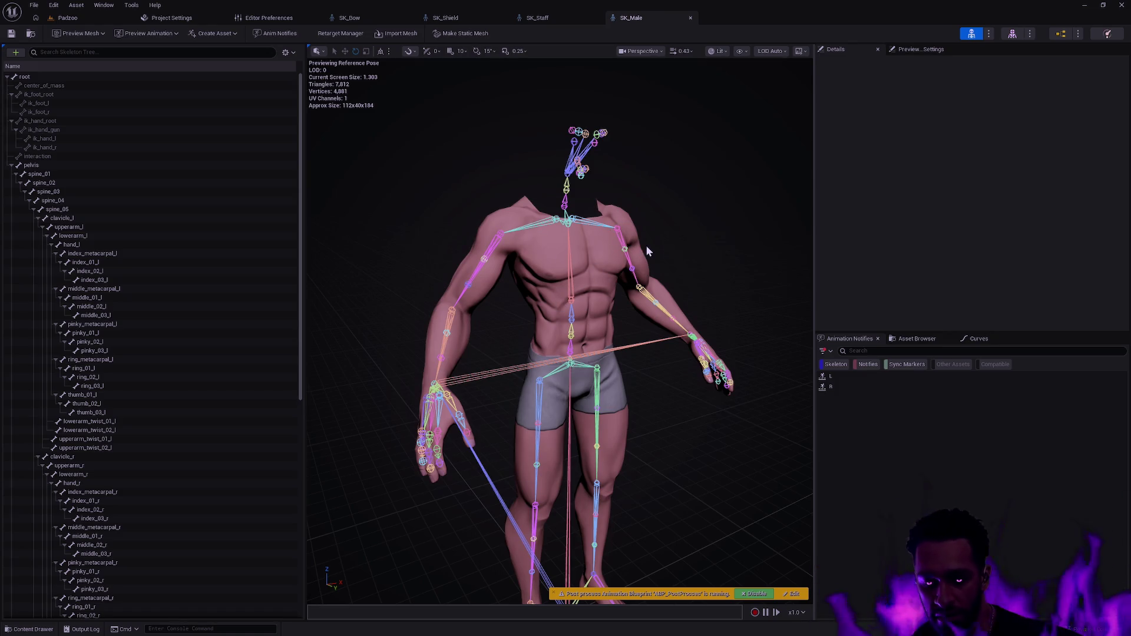
drag(681, 252, 672, 316)
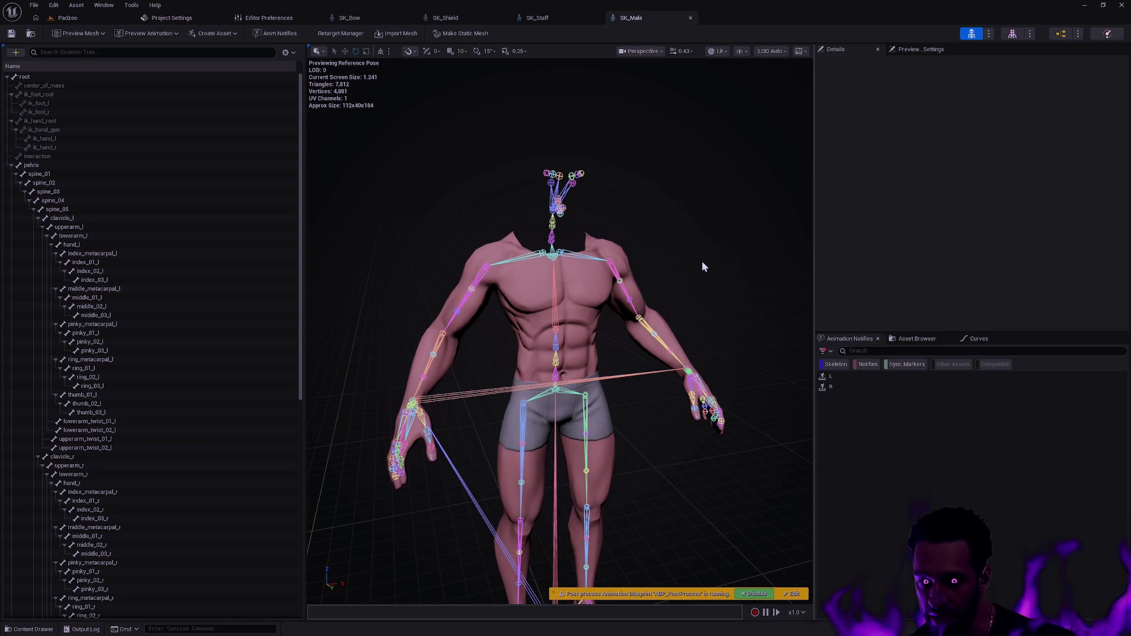
mouse_move(711, 293)
mouse_down()
mouse_move(705, 457)
mouse_move(701, 427)
mouse_move(678, 412)
mouse_move(674, 443)
mouse_up()
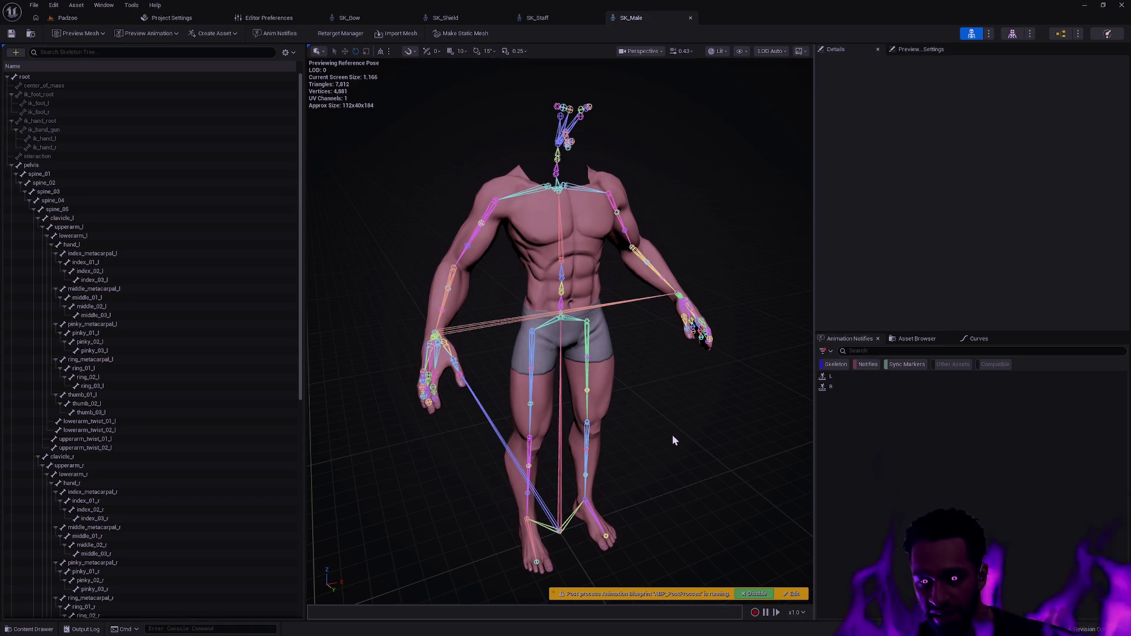
- Look over the preview scene settings and the Window and Tools menus, then switch to SKM_Male
mouse_move(473, 154)
mouse_down()
mouse_move(518, 136)
mouse_move(498, 168)
mouse_move(433, 142)
mouse_up()
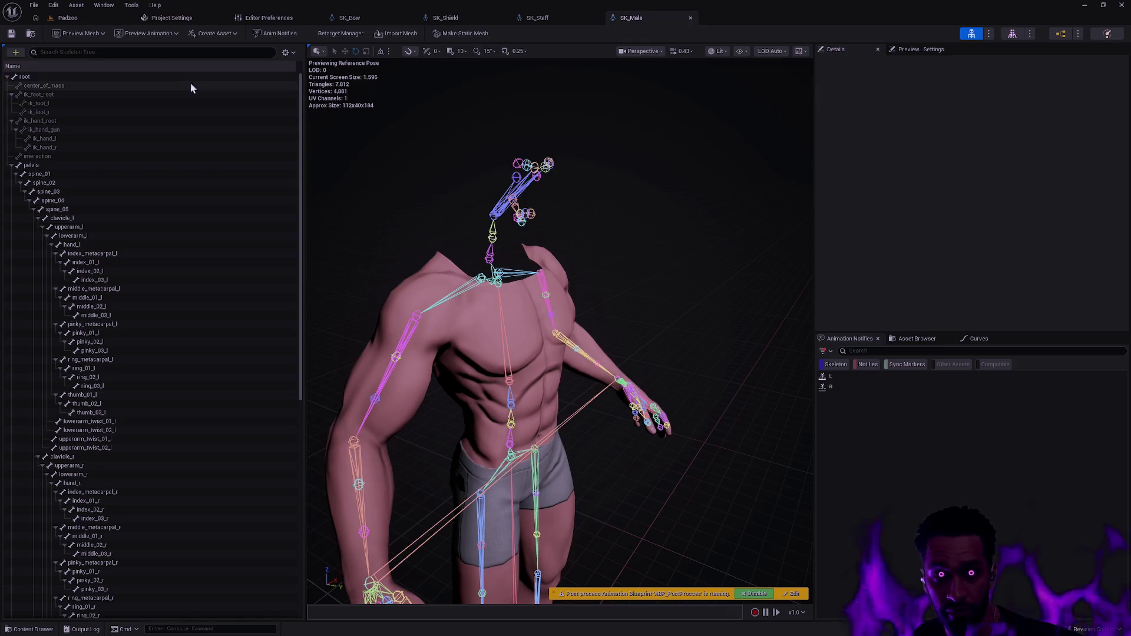
click(1012, 36)
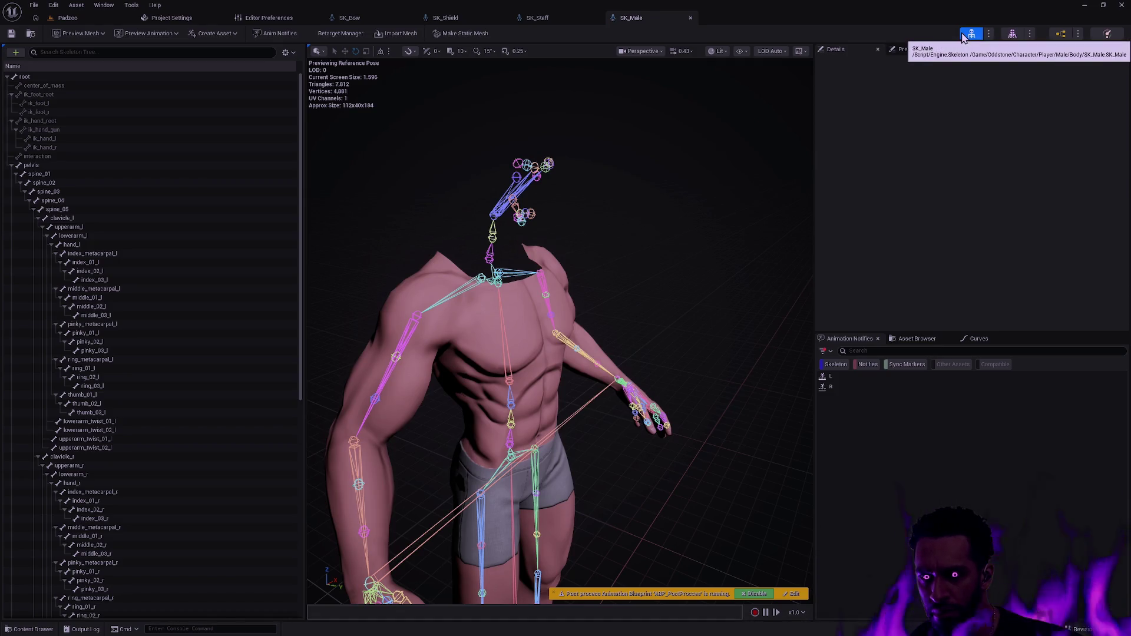
click(111, 7)
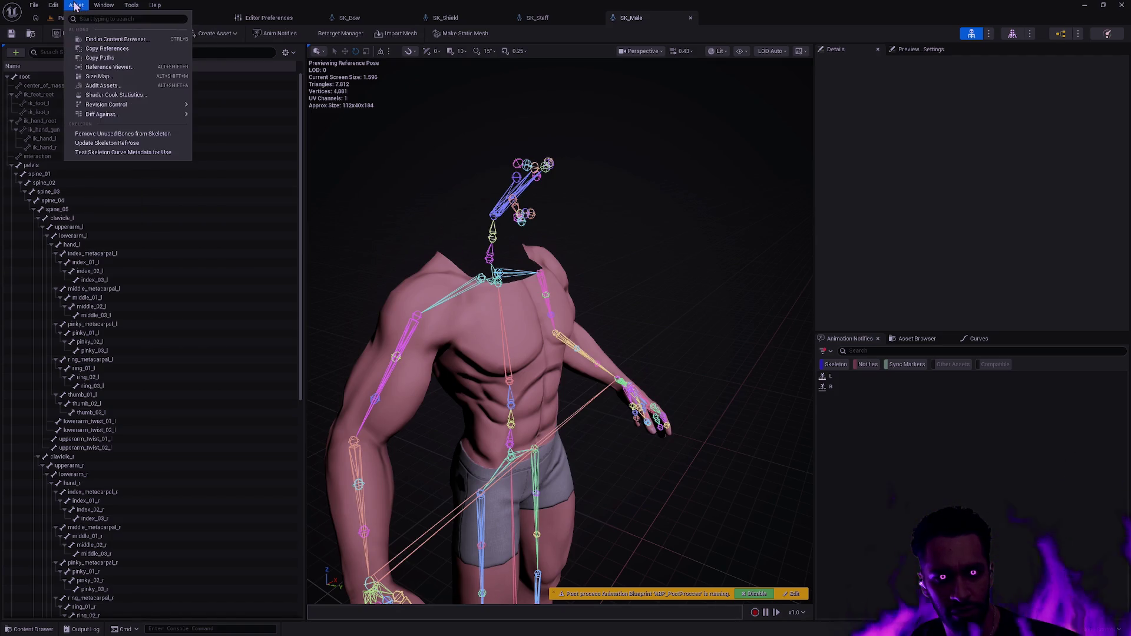
click(131, 4)
click(509, 137)
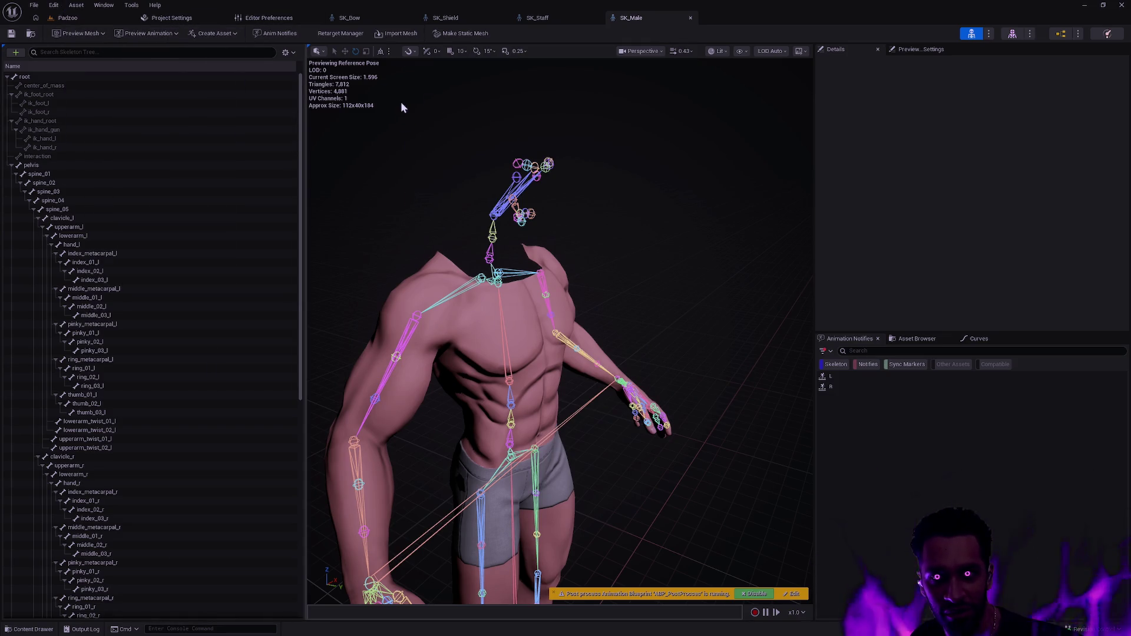
click(1015, 34)
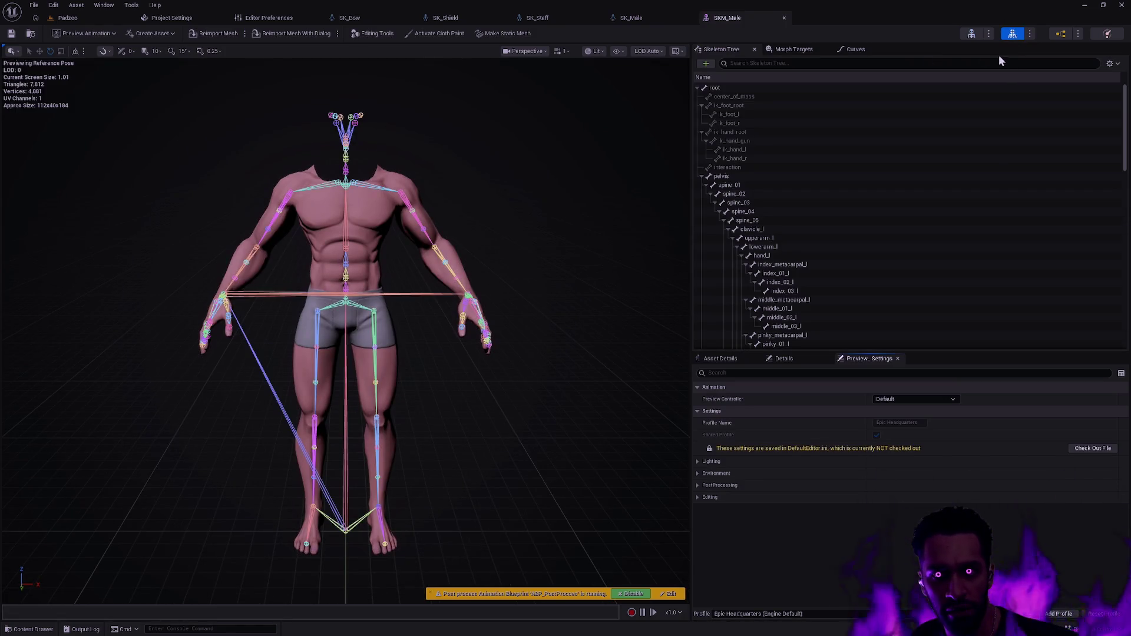
- Turn on Skeleton > Edit Skeleton in SKM_Male's editing tools
click(364, 37)
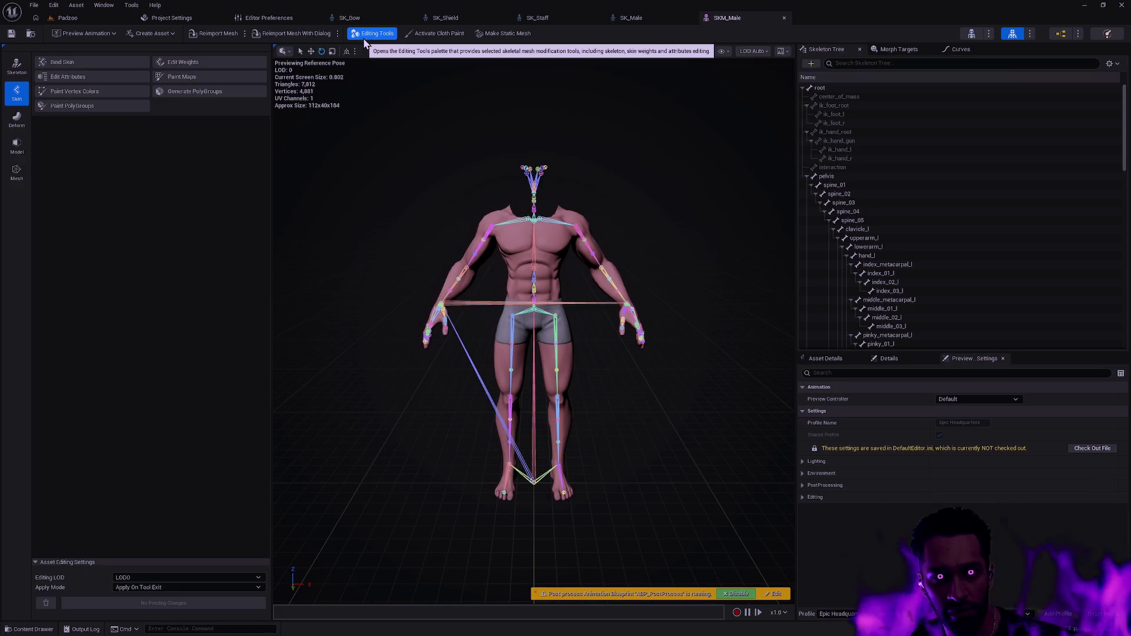
click(24, 75)
click(67, 65)
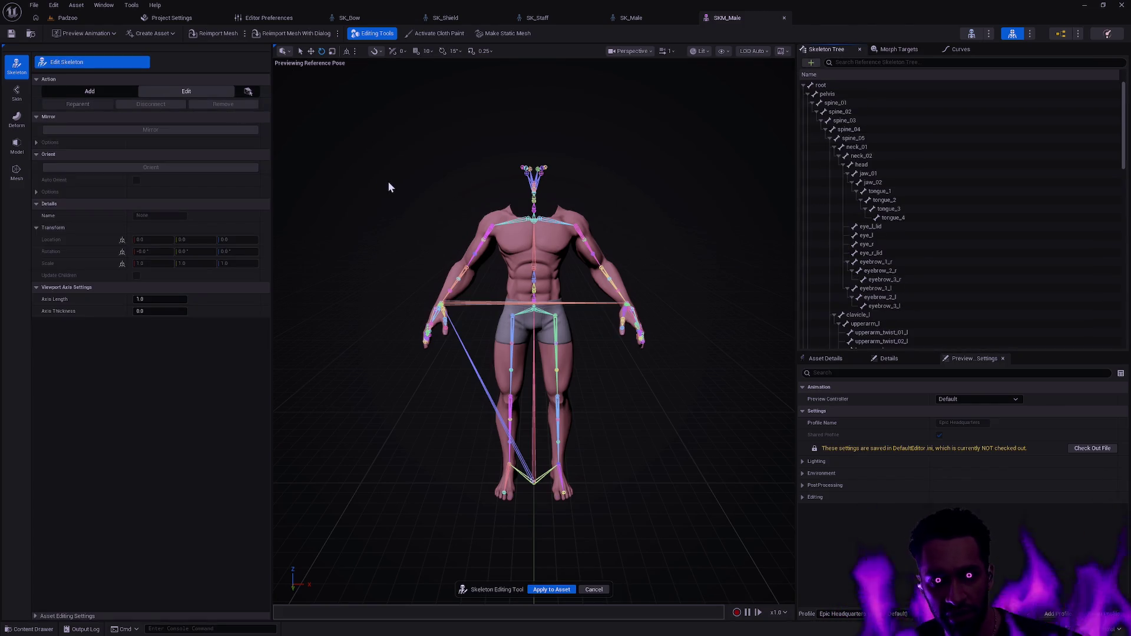
mouse_move(554, 217)
mouse_down()
mouse_move(589, 236)
mouse_move(578, 189)
mouse_move(710, 167)
mouse_up()
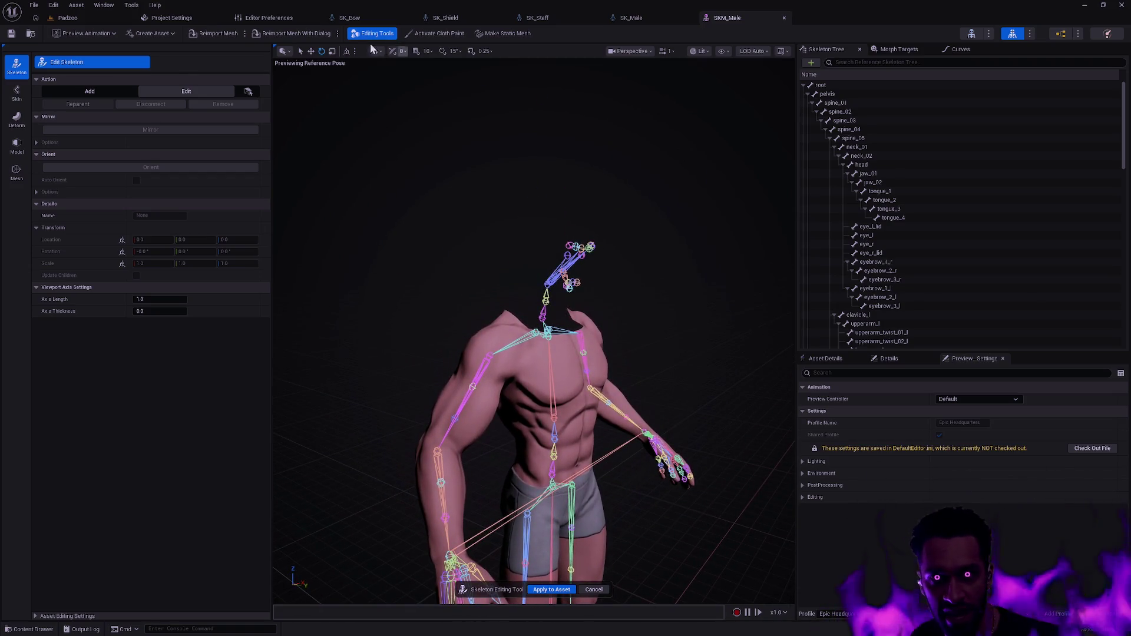
- In SK_Bow, select Arrow_Holder_01 and zoom in on the quiver to view its transform
click(354, 18)
drag(615, 256, 600, 254)
click(588, 369)
mouse_move(588, 369)
mouse_down()
mouse_move(583, 336)
mouse_move(595, 321)
mouse_move(563, 321)
mouse_up()
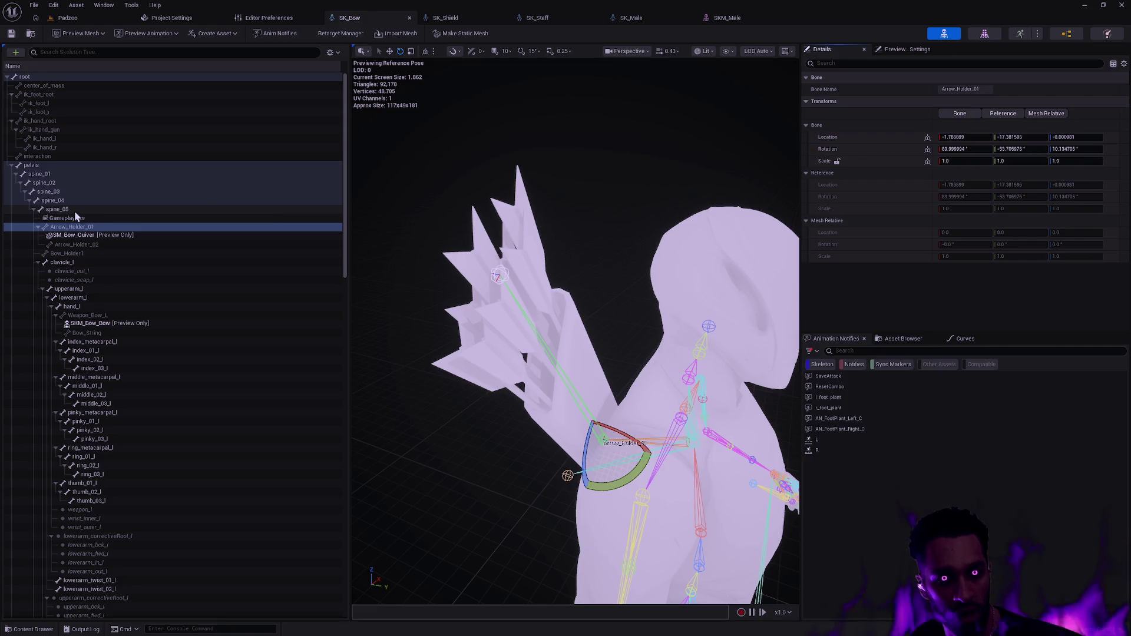
- Add a new bone under spine_05 in SKM_Male's skeleton and select it
click(743, 18)
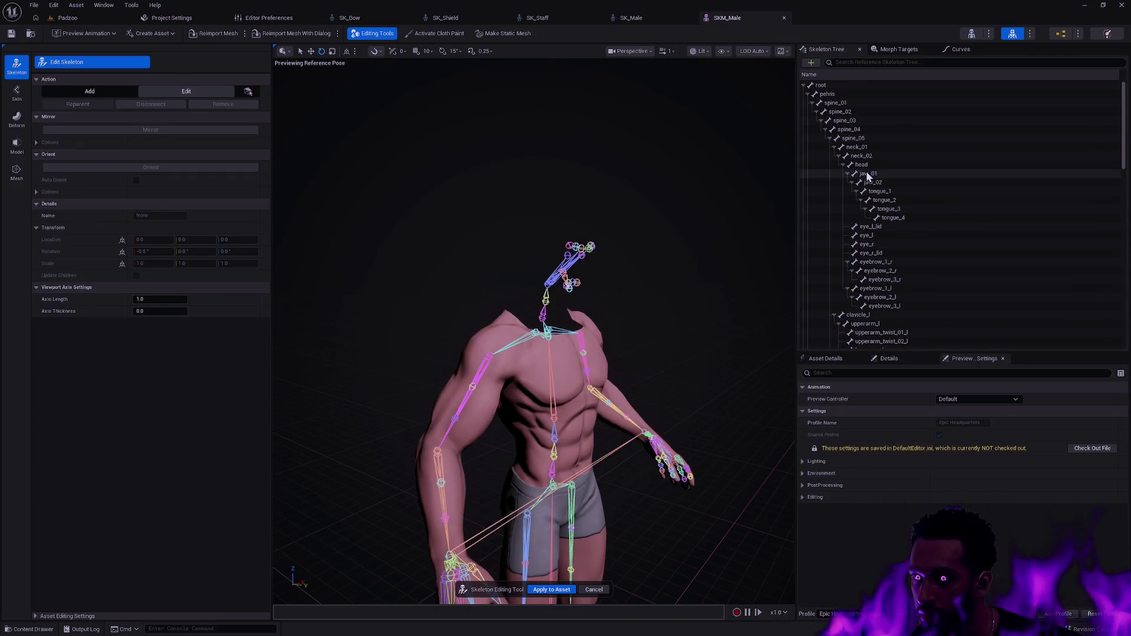
click(872, 139)
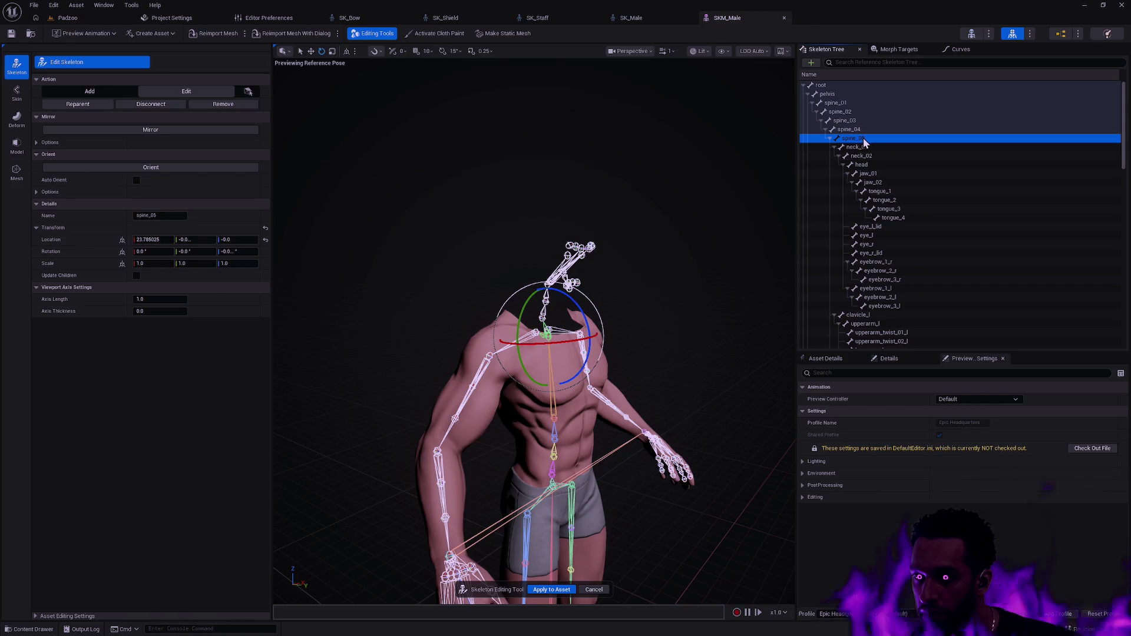
right_click(863, 138)
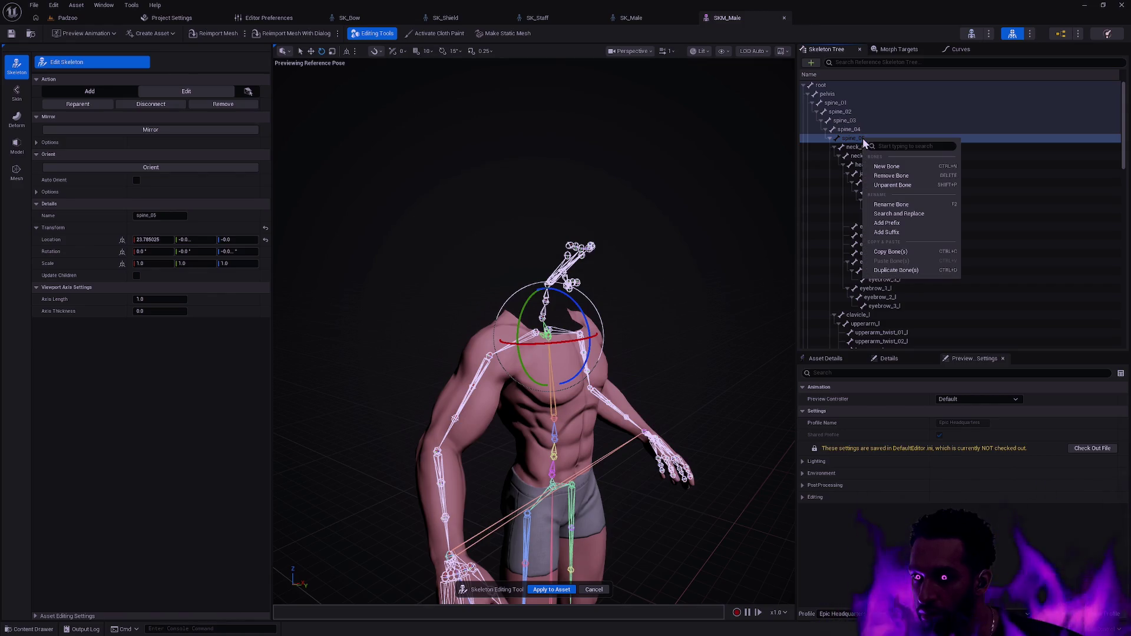
click(887, 166)
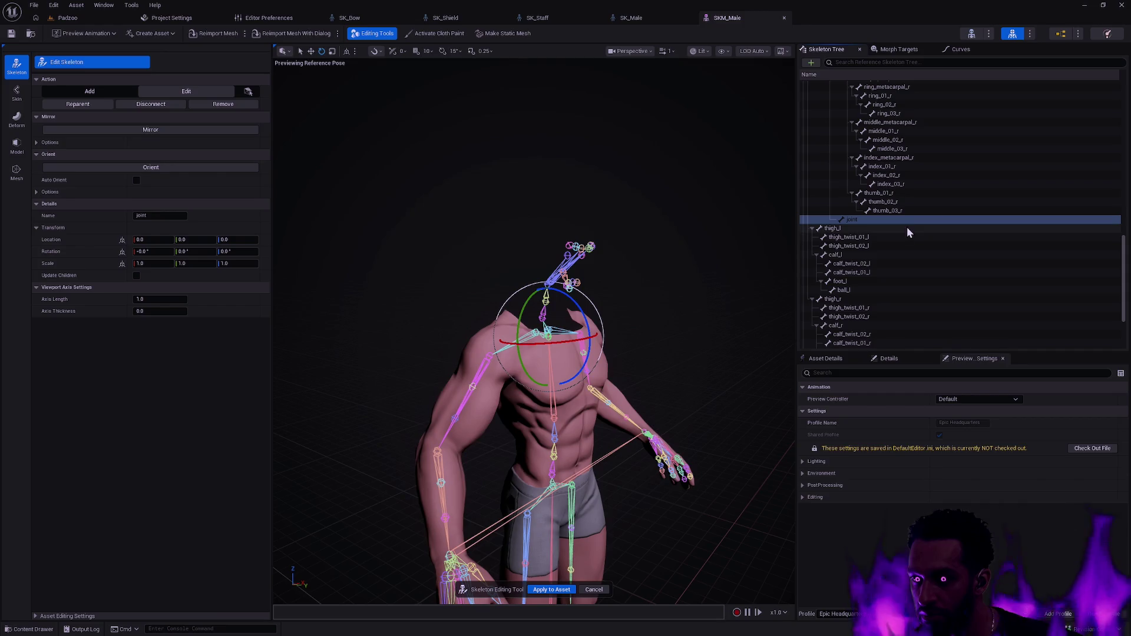
scroll(902, 230, up, 3)
scroll(902, 228, down, 2)
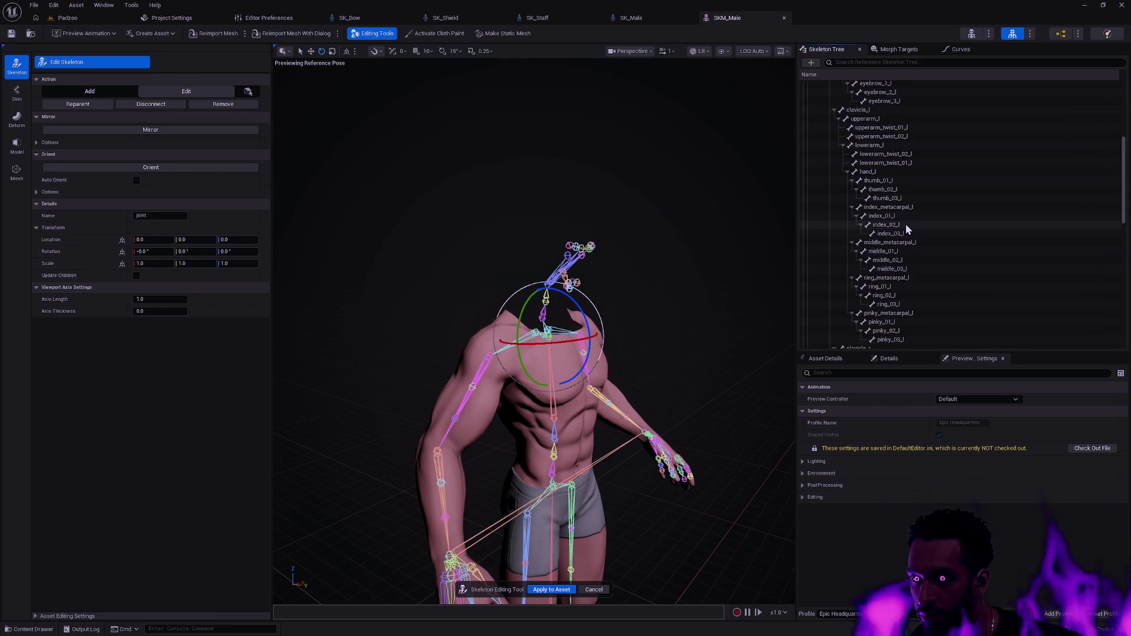
scroll(906, 217, down, 4)
click(863, 164)
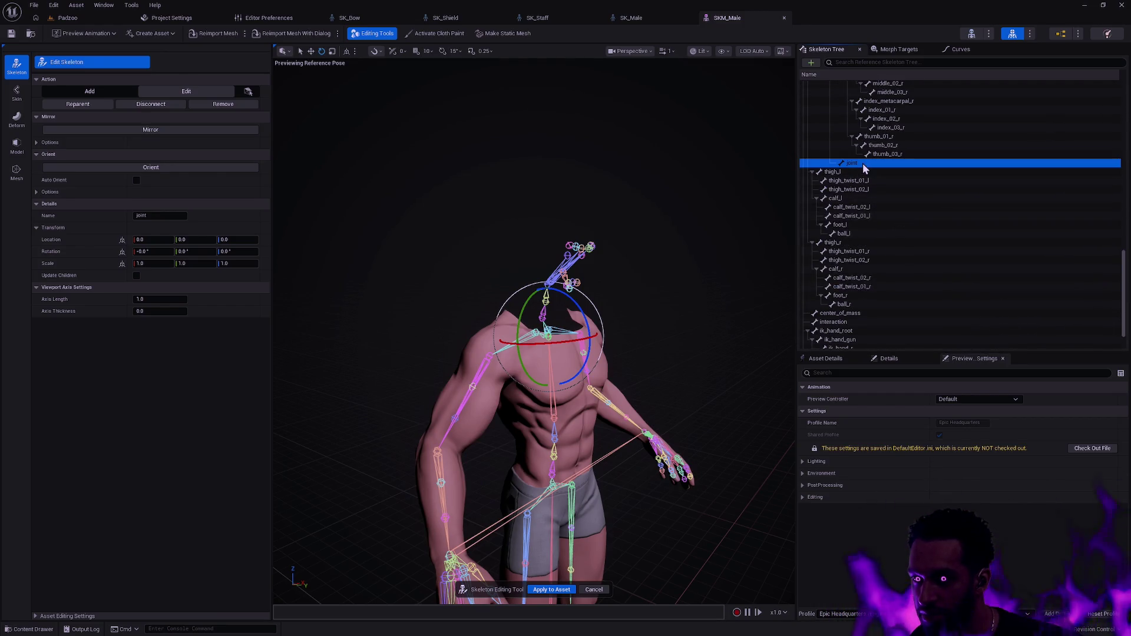
- Paste Arrow_Holder_01's location (-1.786899, -17.381886, -0.000981) onto the new joint, then undock both editors
click(65, 237)
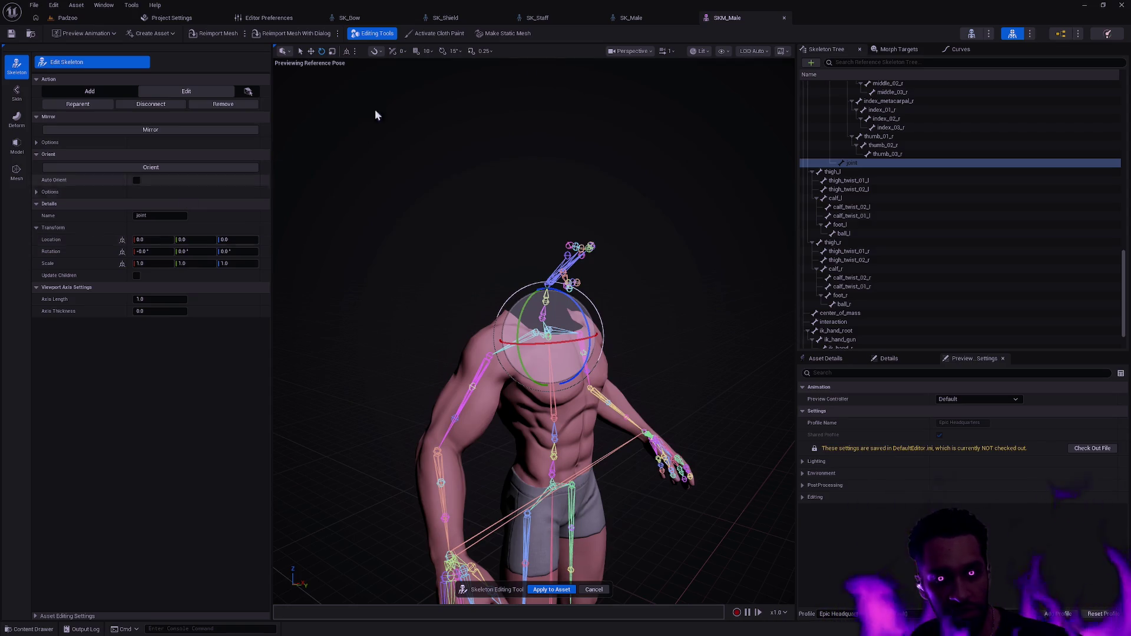
click(350, 18)
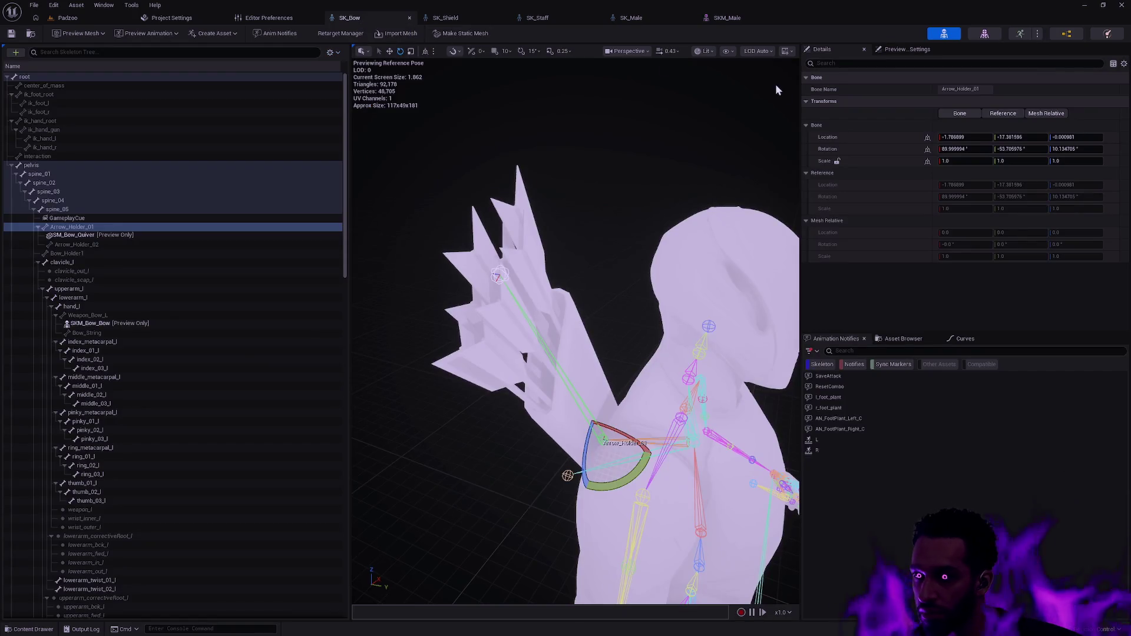
click(727, 17)
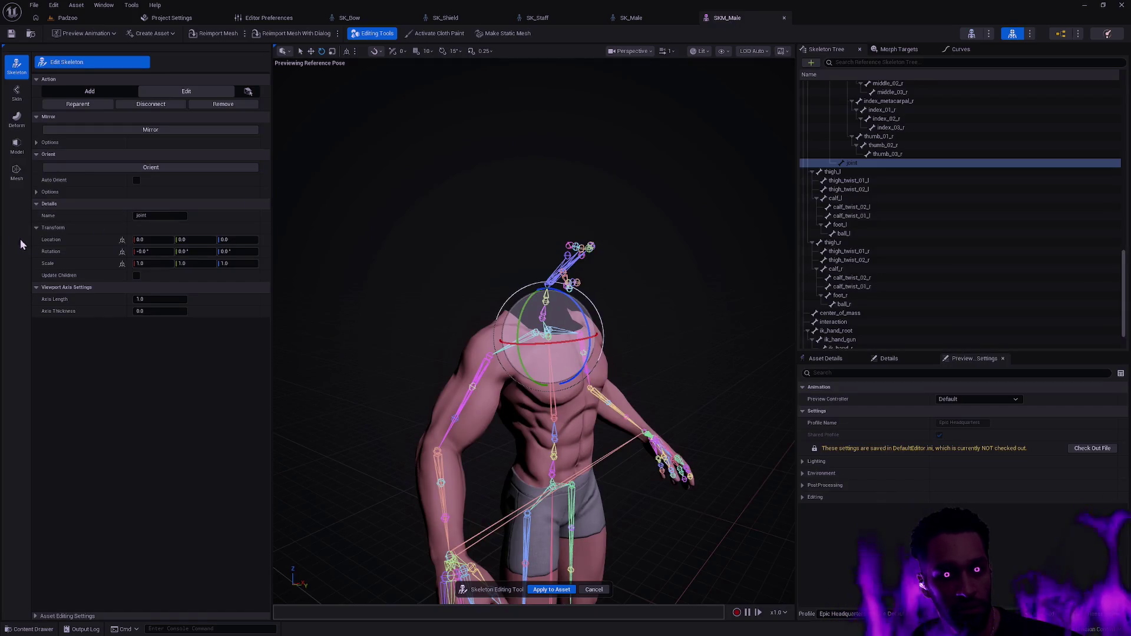
key(ctrl+v)
drag(365, 20, 297, 155)
mouse_move(634, 18)
mouse_down()
mouse_move(669, 93)
mouse_move(1125, 159)
mouse_up()
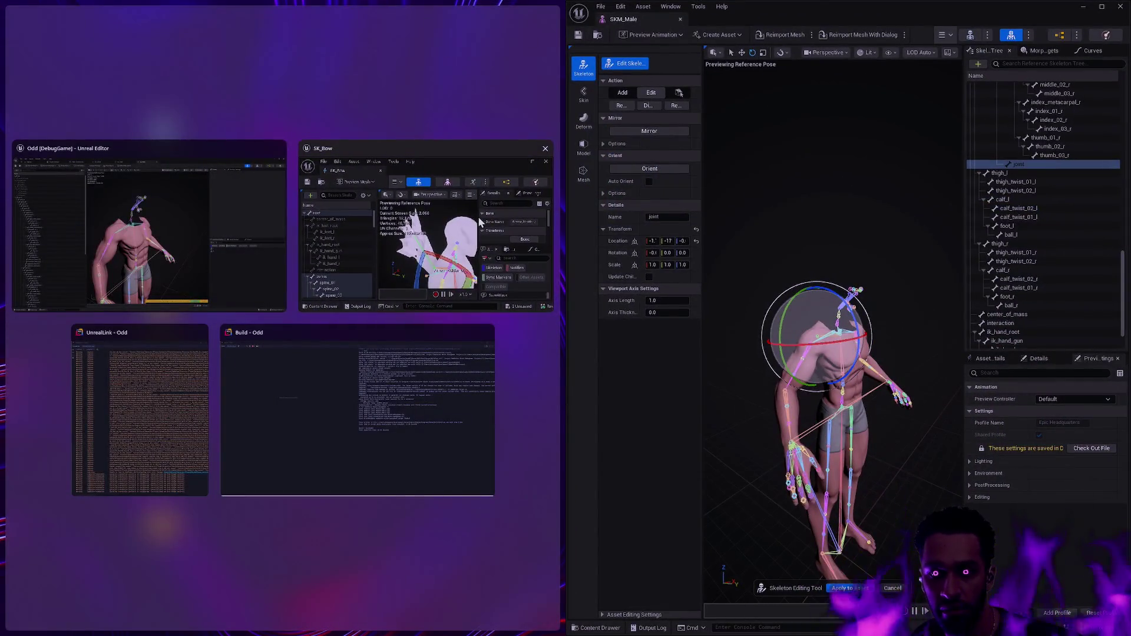
- Place SK_Bow and SKM_Male side by side and copy Arrow_Holder_01's rotation (89.99994, -53.70597, 10.134705) onto the joint
click(462, 207)
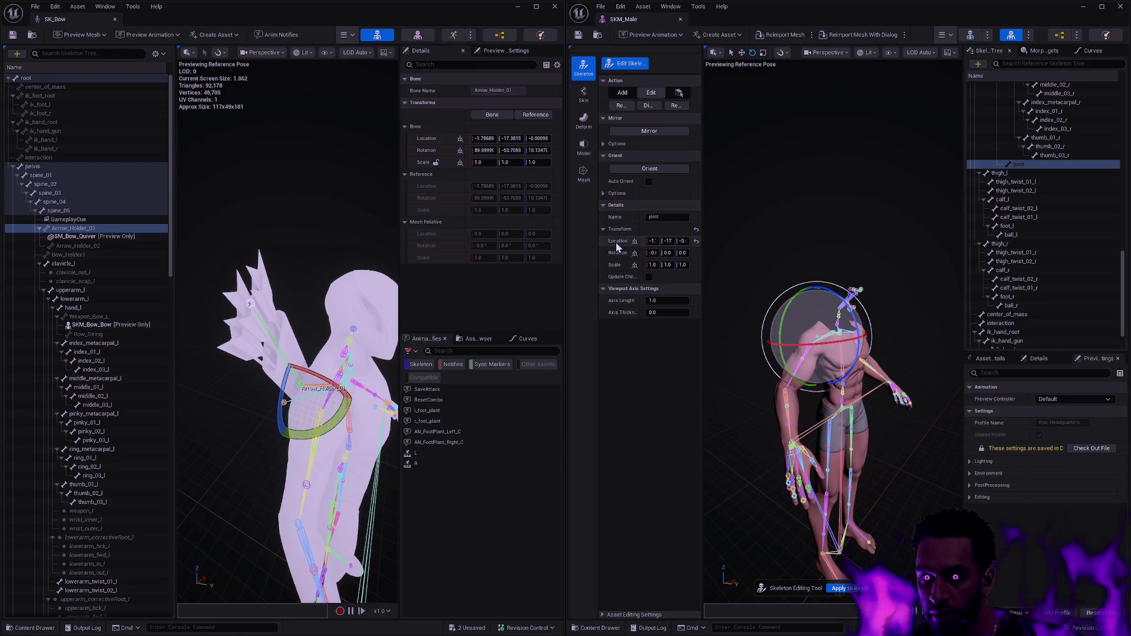
drag(702, 207, 778, 207)
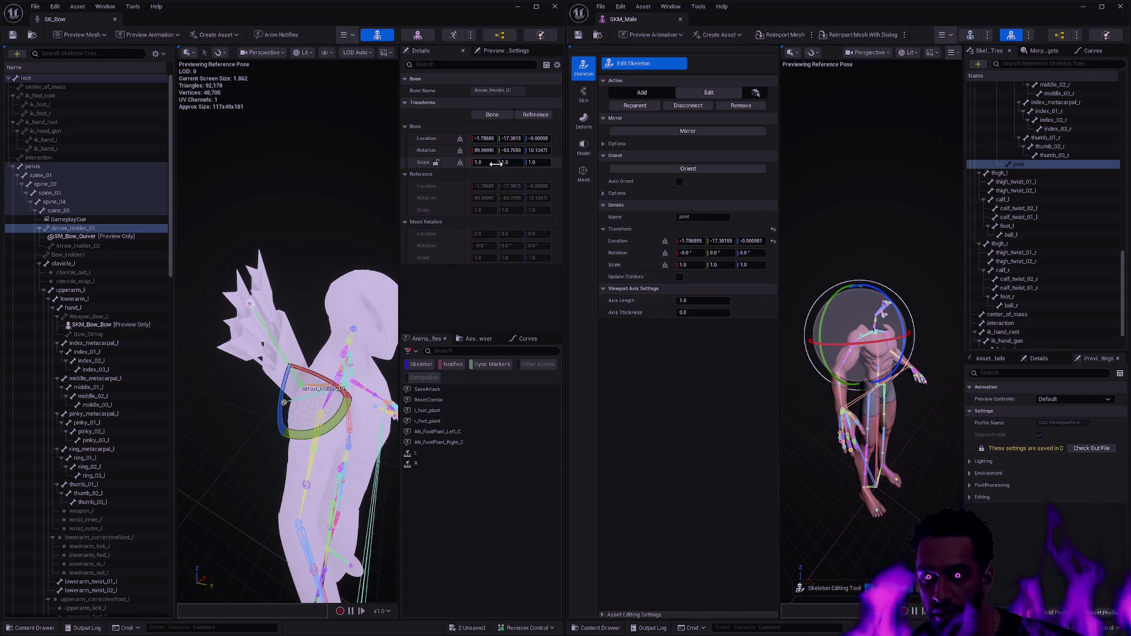
shift+right_click(425, 150)
shift+click(625, 252)
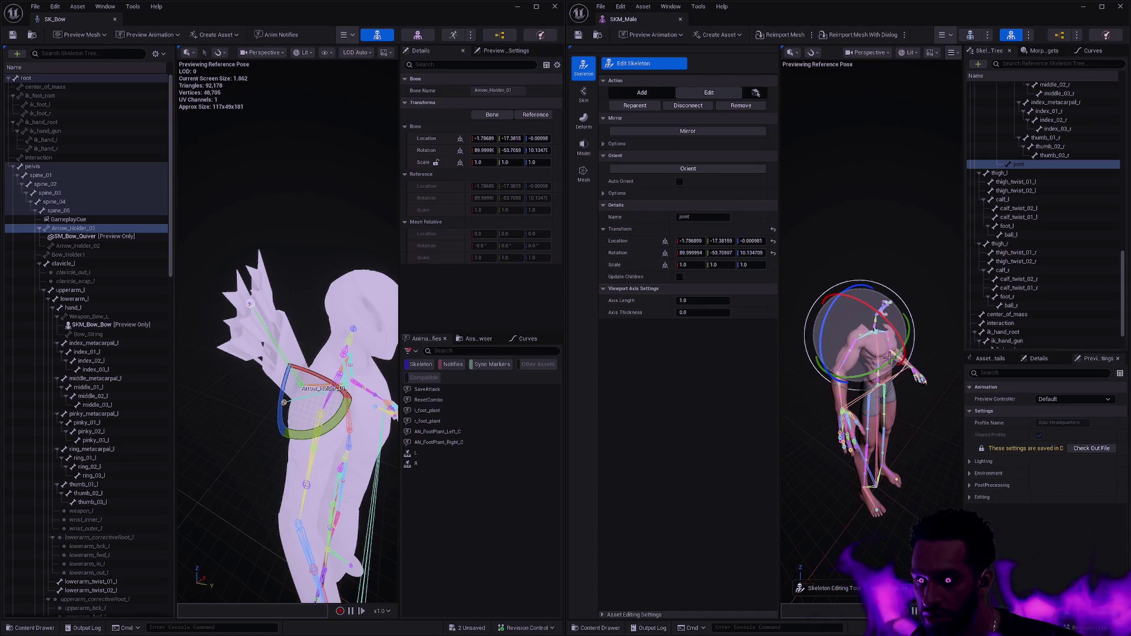
- Rename the new joint bone to Arrow_Holder_01
scroll(790, 275, up, 5)
drag(872, 294, 908, 342)
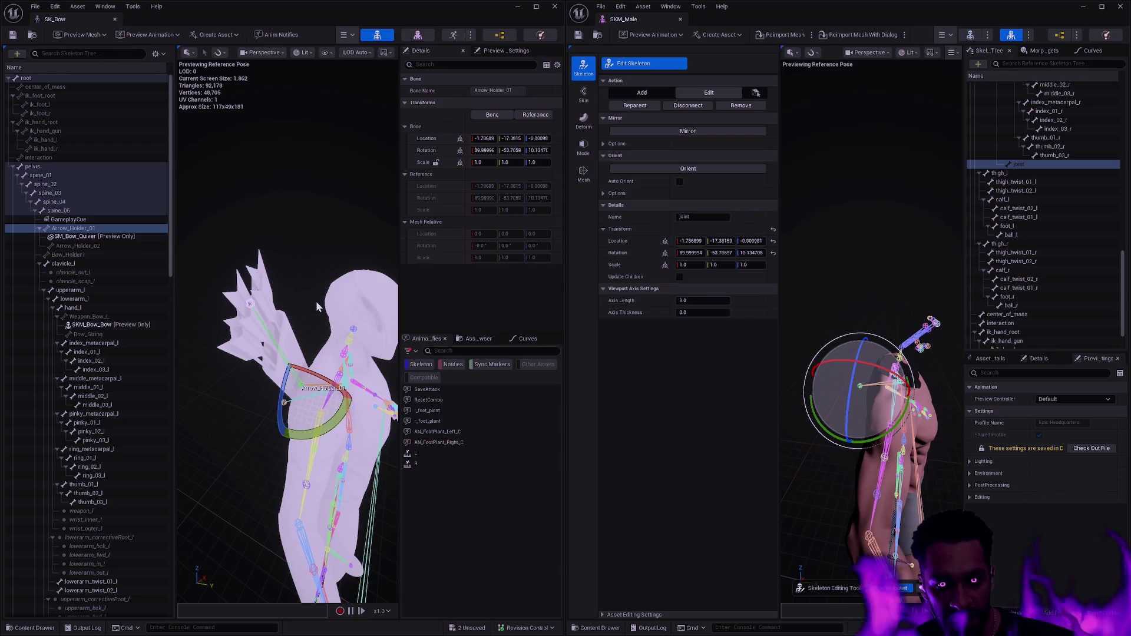
click(1025, 164)
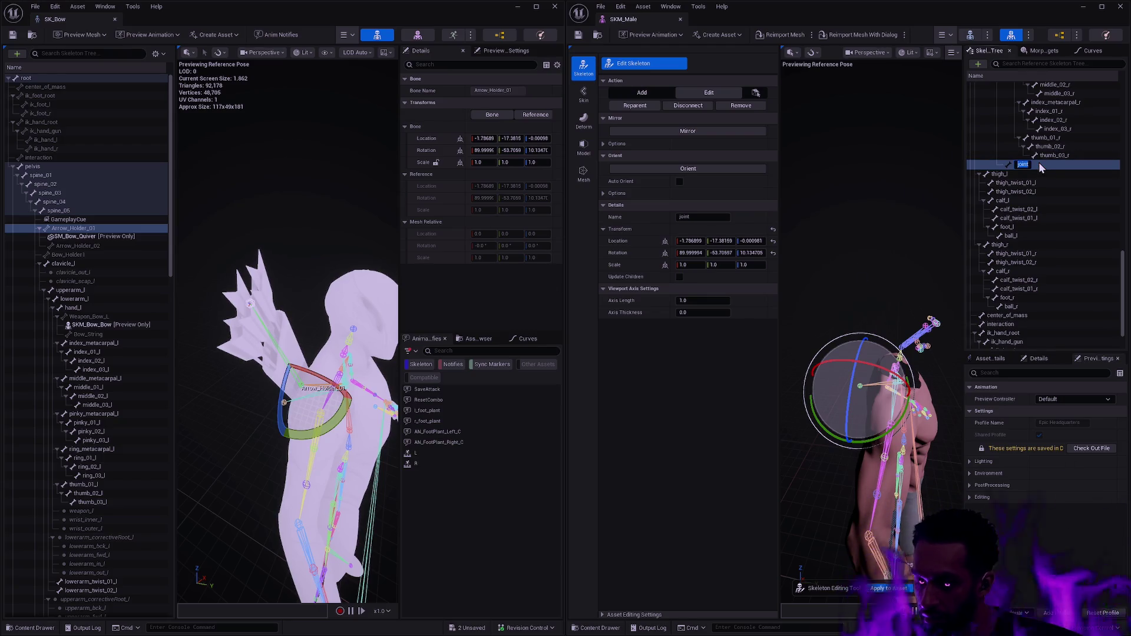
text(Arrow_Holder_01)
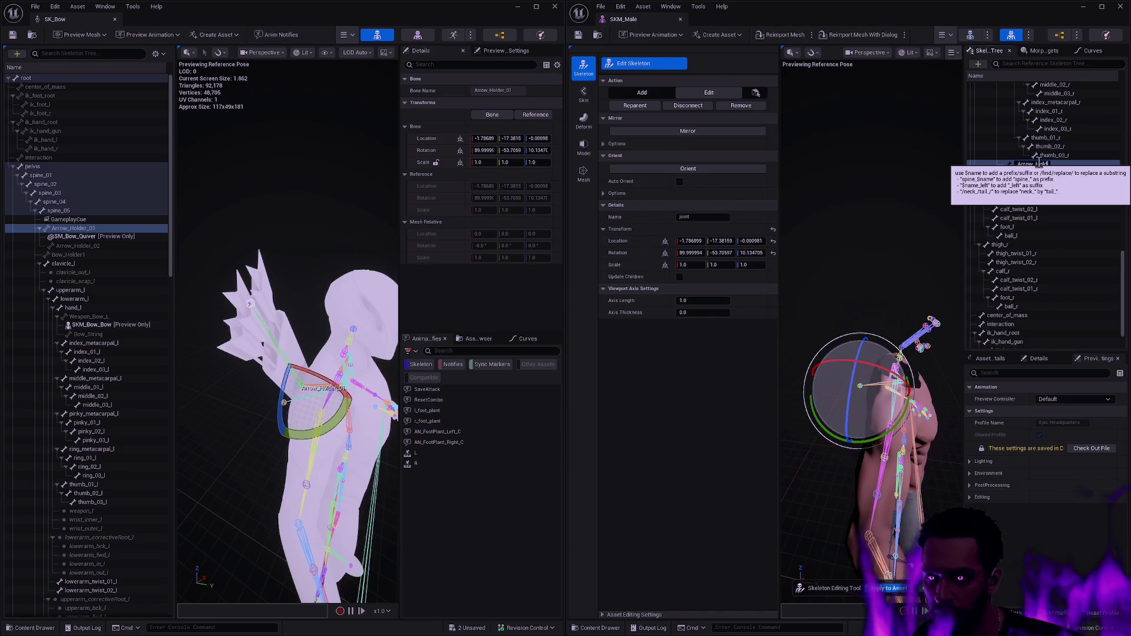
key(Return)
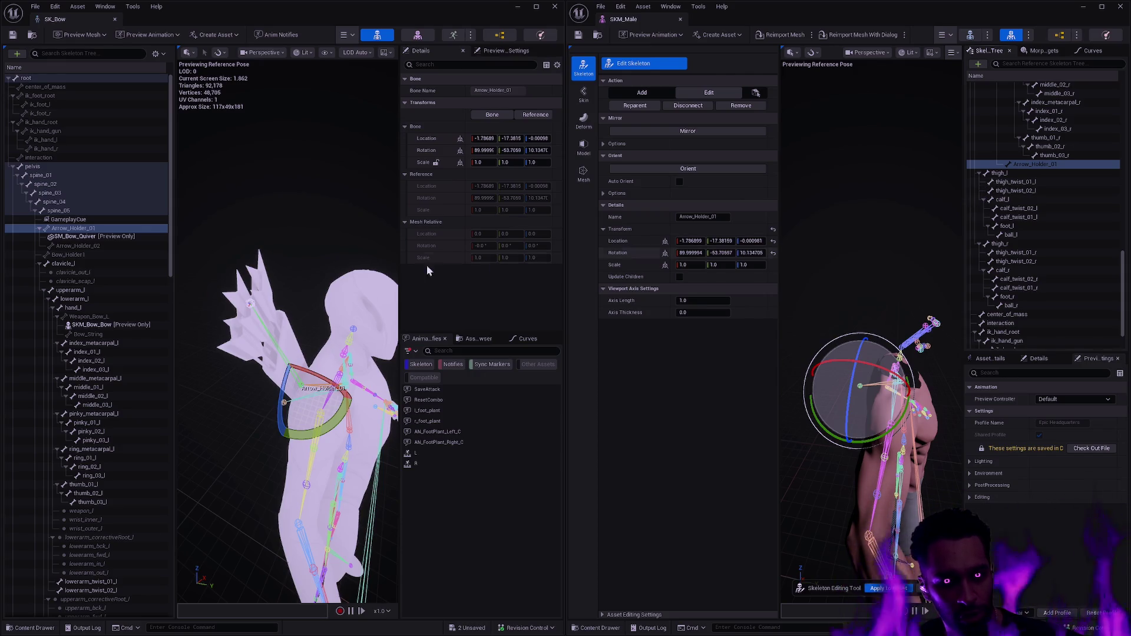
- Add a child bone under Arrow_Holder_01 on SKM_Male and name it Arrow_Holder_02
click(82, 247)
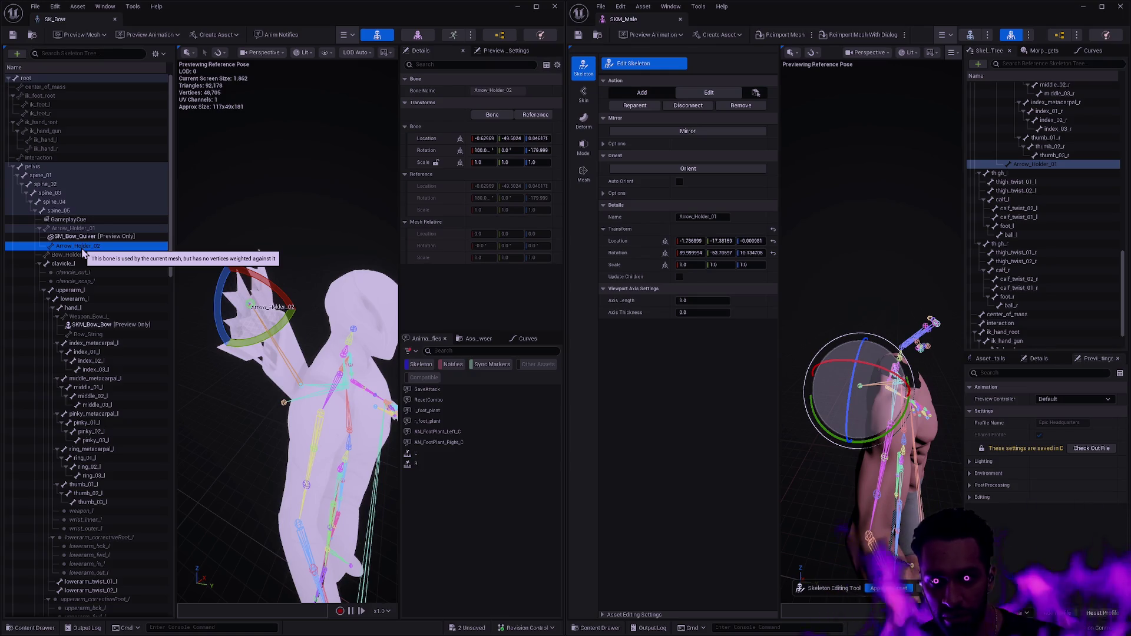
right_click(1043, 164)
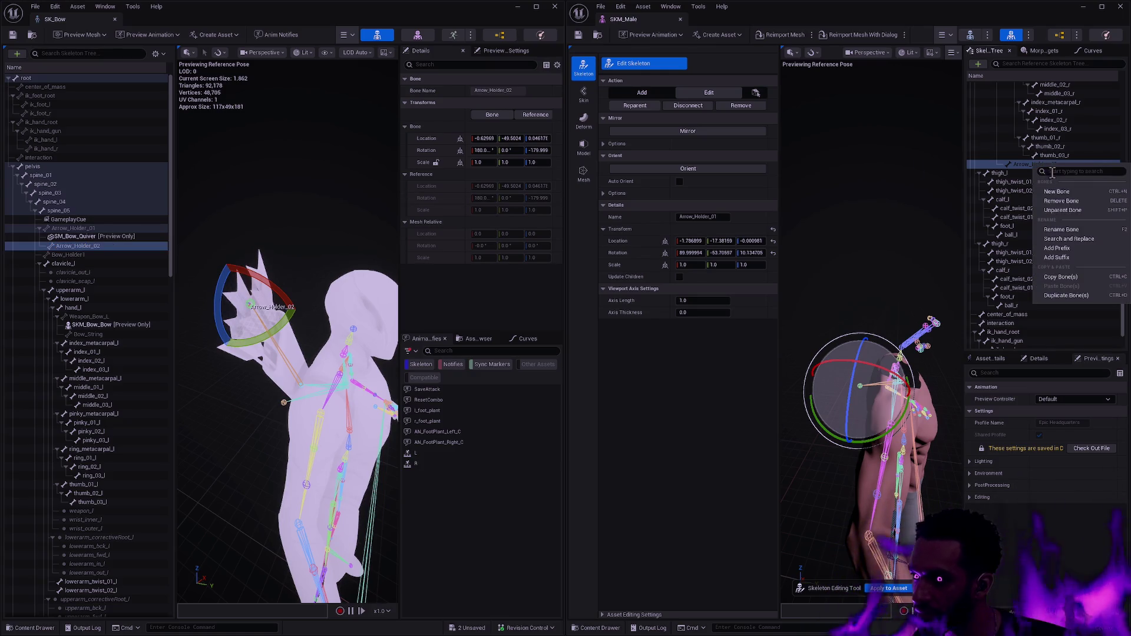
click(1061, 192)
double_click(1034, 173)
text(Arrow_Holder_02)
key(Return)
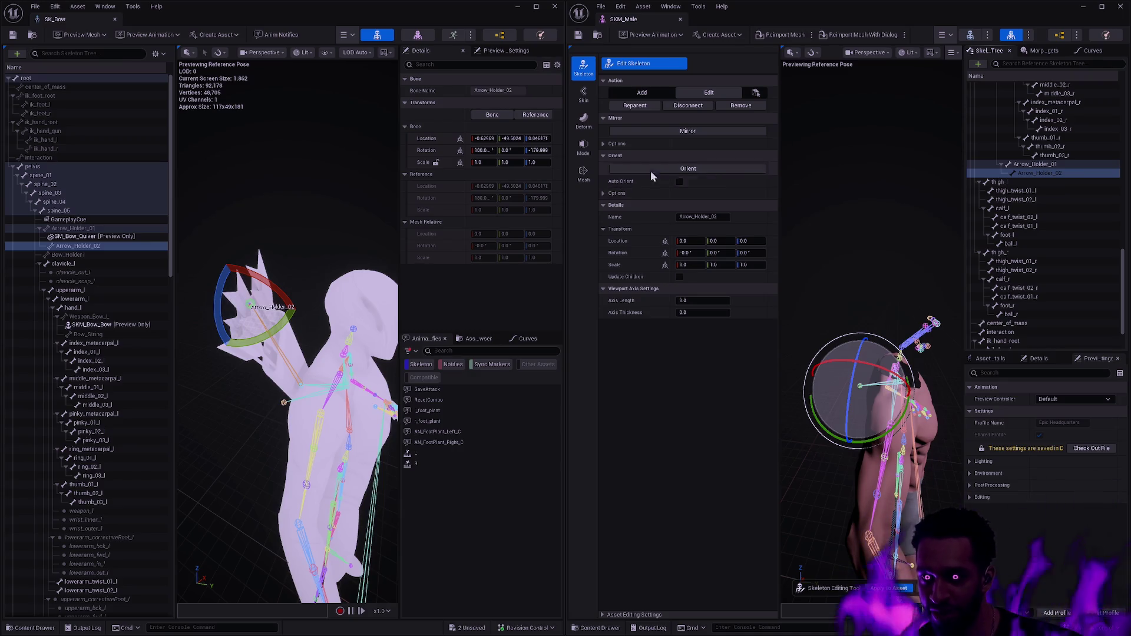
- Copy SK_Bow's Arrow_Holder_02 location and rotation onto the new bone, then switch to the MIDIculous desktop
click(429, 139)
key(ctrl+c)
click(634, 243)
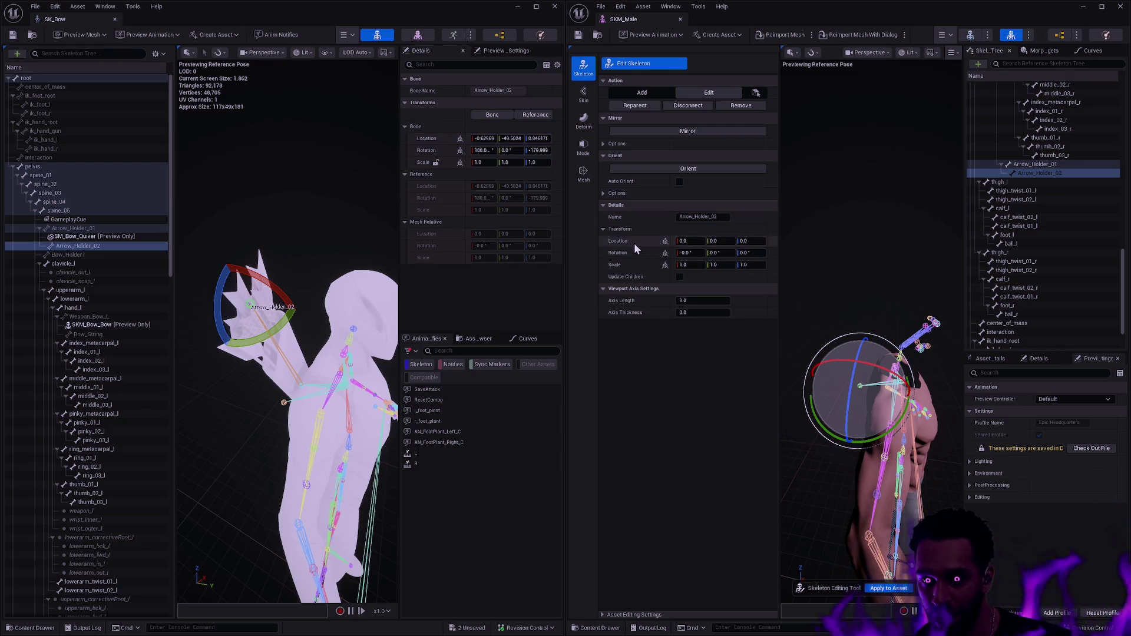
key(ctrl+v)
click(430, 152)
key(ctrl+c)
click(634, 253)
key(ctrl+v)
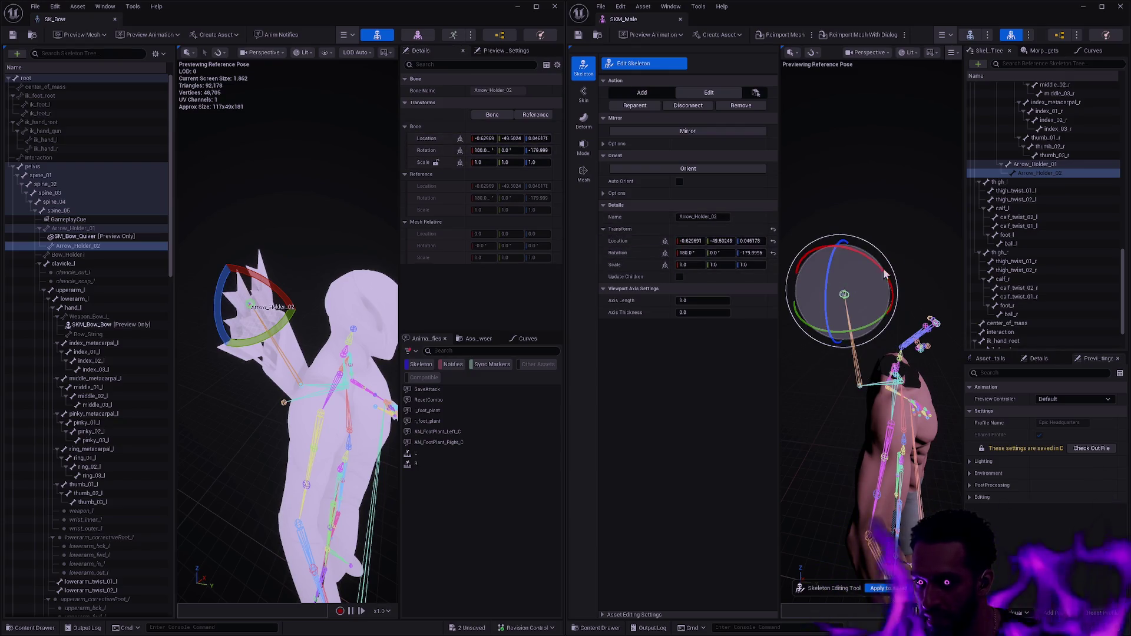
click(855, 280)
mouse_move(855, 281)
mouse_down()
mouse_move(899, 285)
mouse_move(884, 271)
mouse_move(904, 284)
mouse_up()
scroll(875, 271, down, 5)
scroll(878, 266, up, 3)
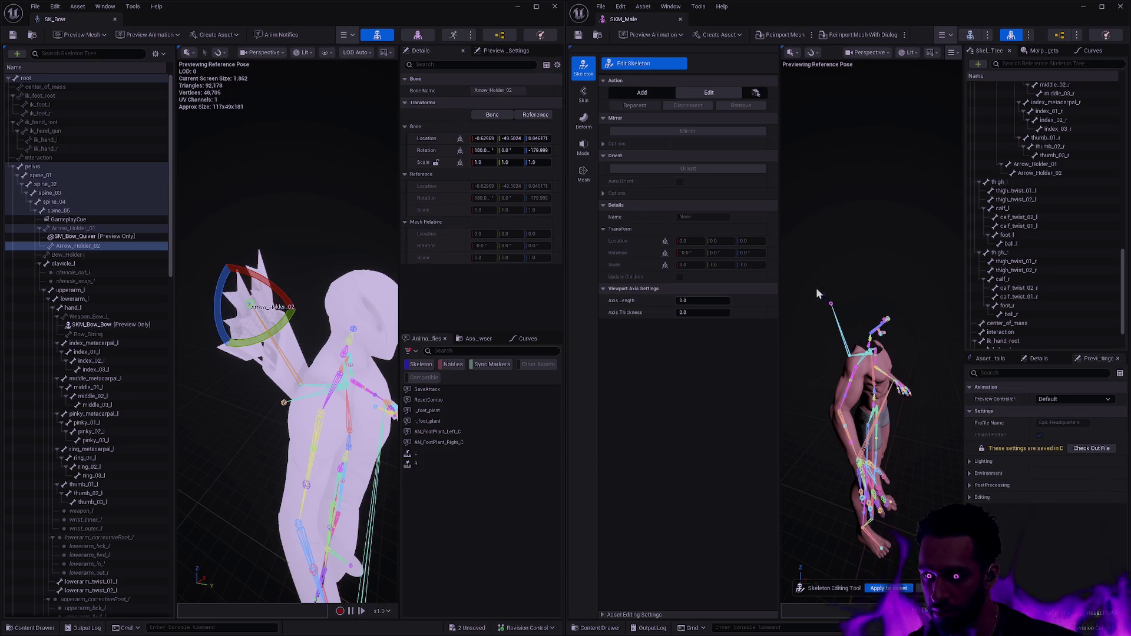
key(ctrl+super+Right)
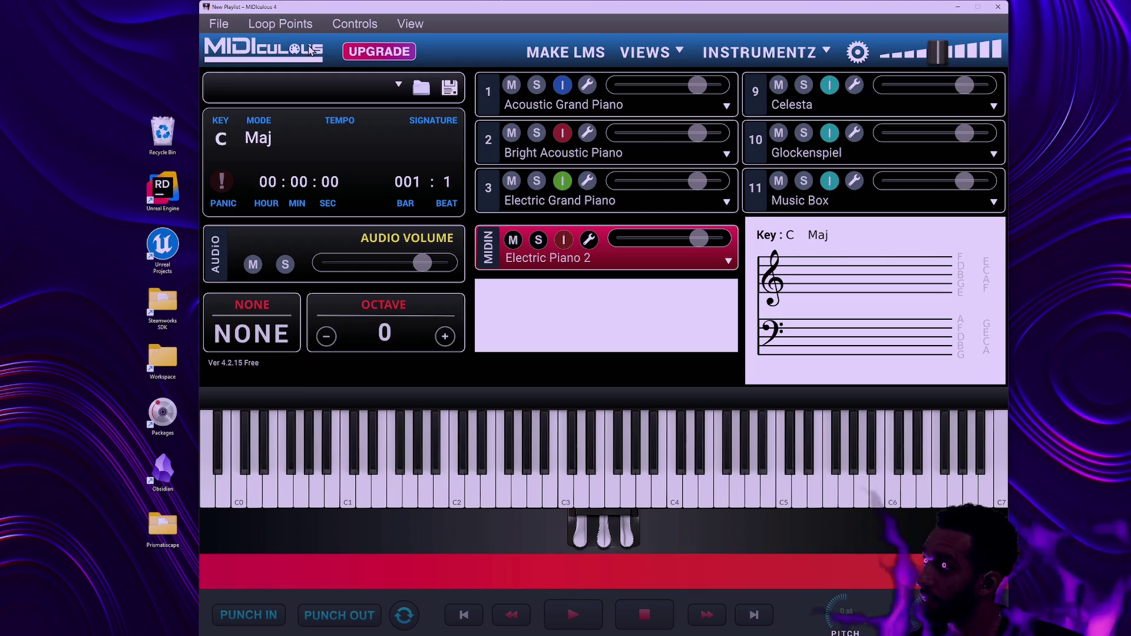
- Use Task View to return to the Oddstone (Editor) desktop running Unreal
click(177, 438)
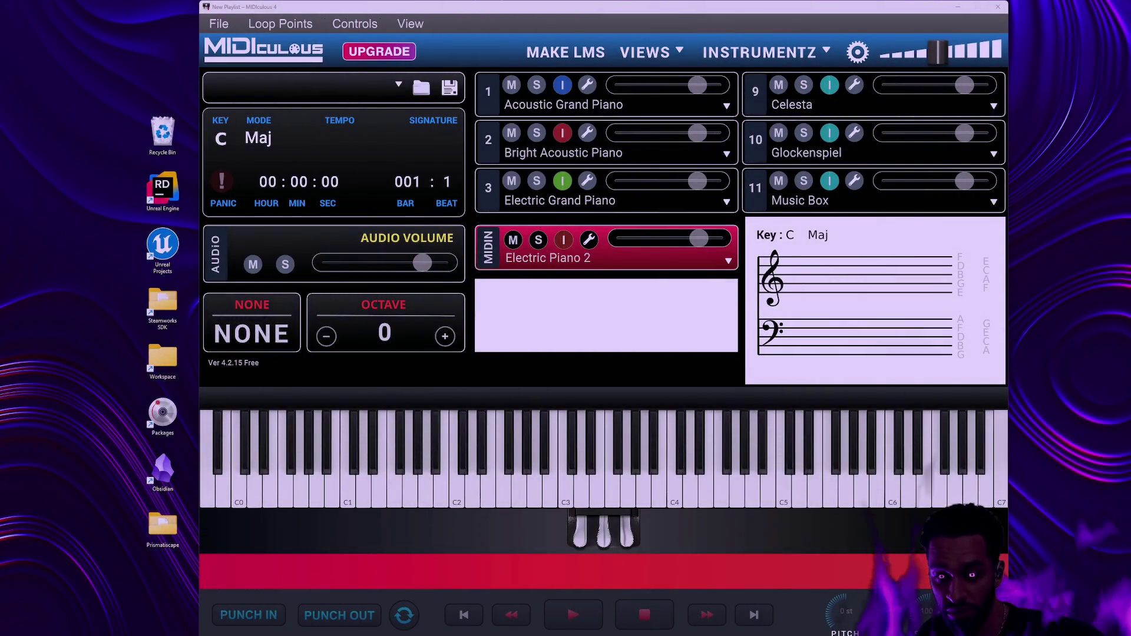
key(super+Tab)
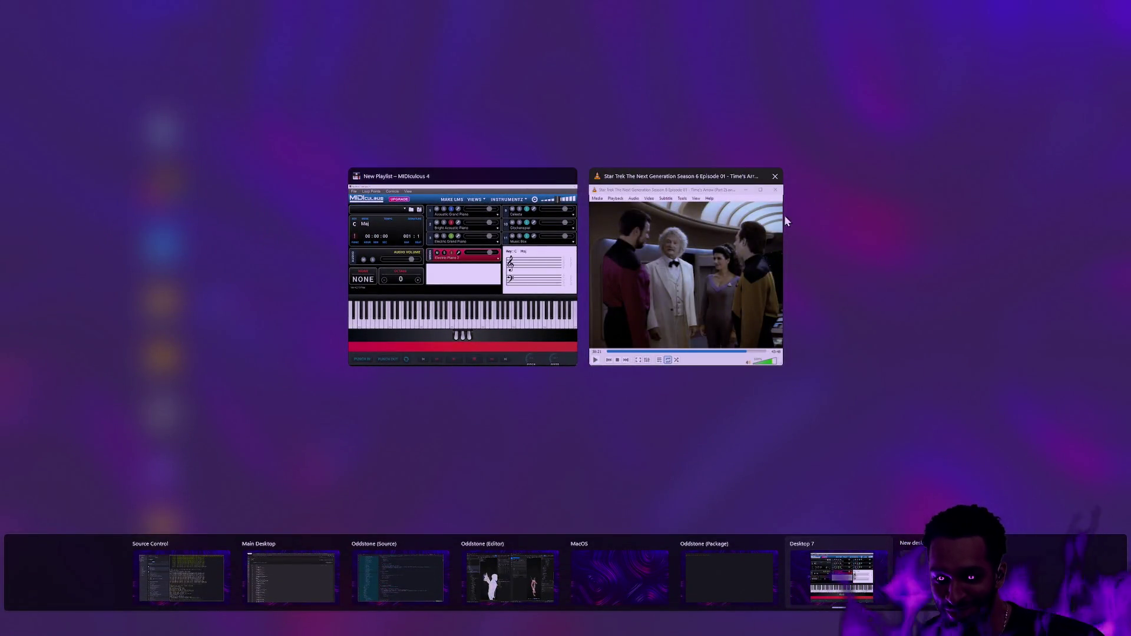
click(488, 548)
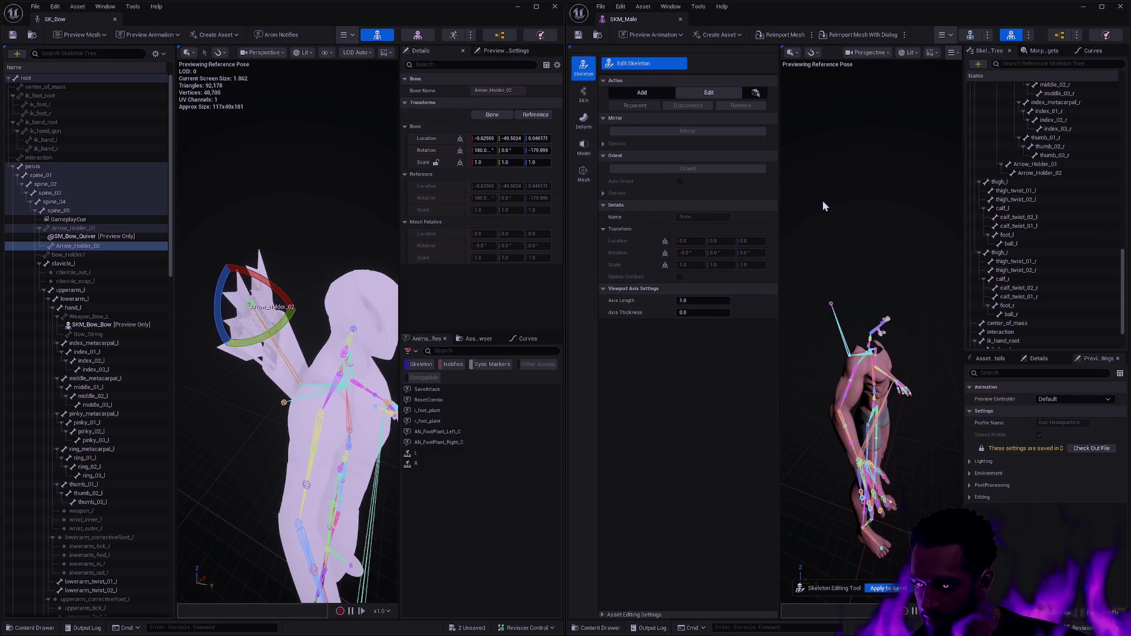
- Select Bow_Holder1 in SK_Bow and collapse the neck_01 and clavicle_r branches in SKM_Male's tree
mouse_move(311, 367)
mouse_down()
mouse_move(294, 372)
mouse_move(312, 370)
mouse_up()
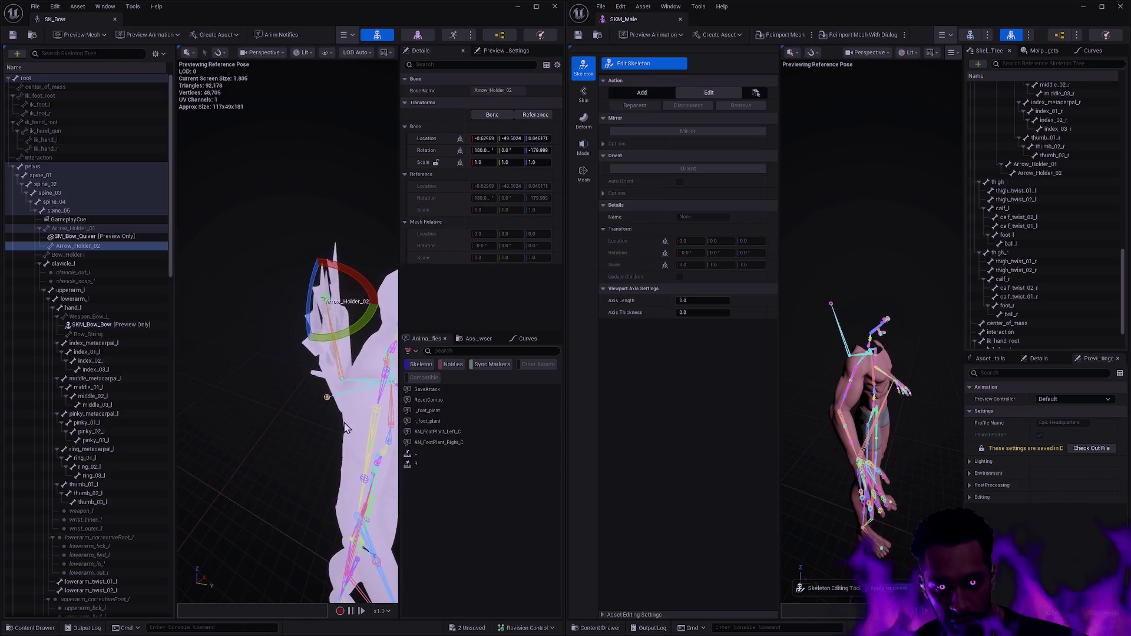
click(83, 254)
drag(312, 353, 309, 321)
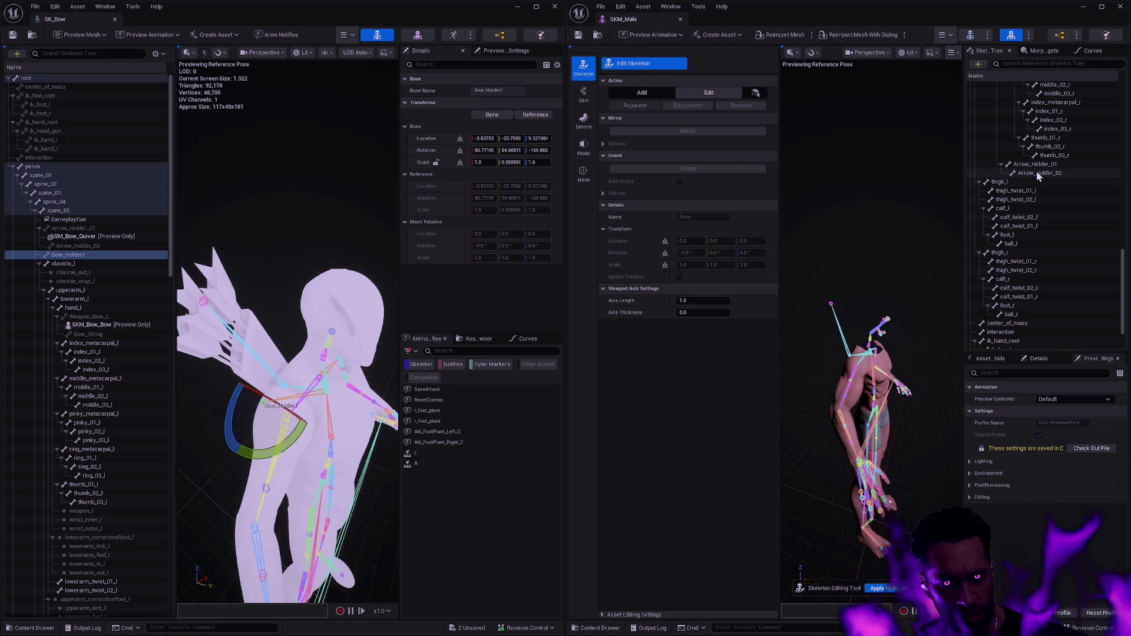
drag(1126, 283, 1125, 120)
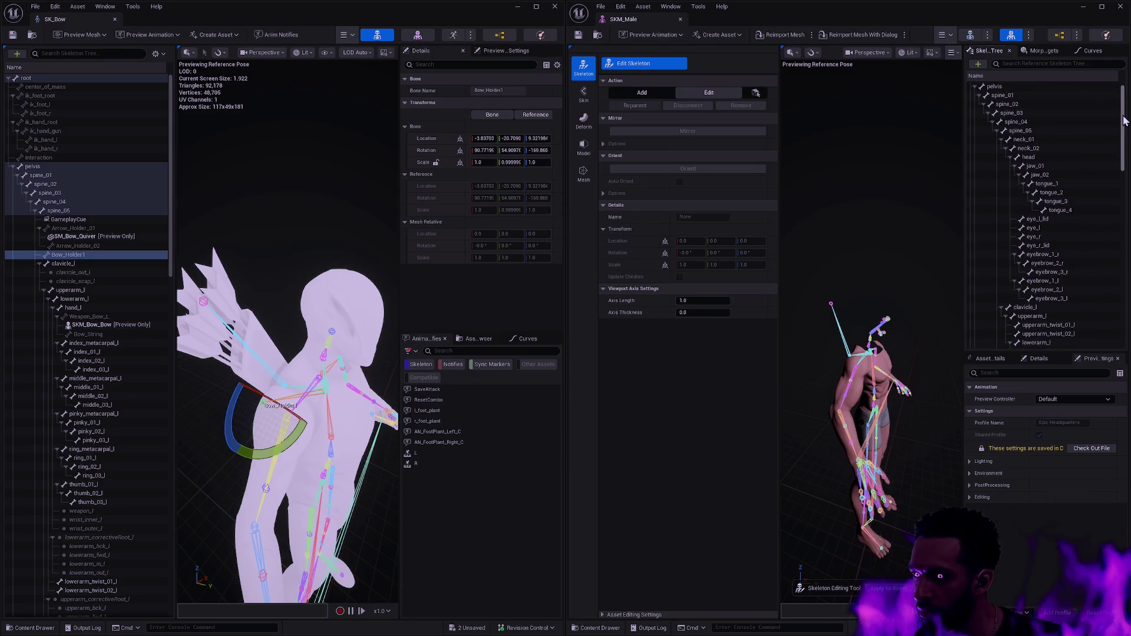
click(1003, 140)
click(1001, 156)
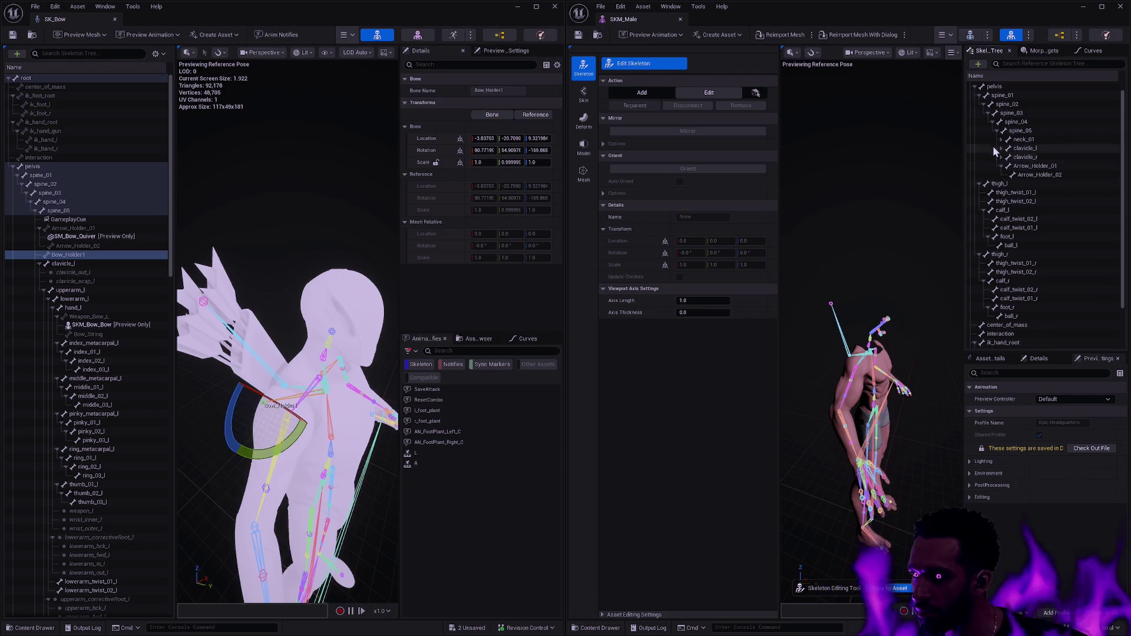
- Add a new bone to SKM_Male's skeleton and rename it Bow_Holder1
key(ctrl+n)
scroll(1052, 162, up, 3)
key(F2)
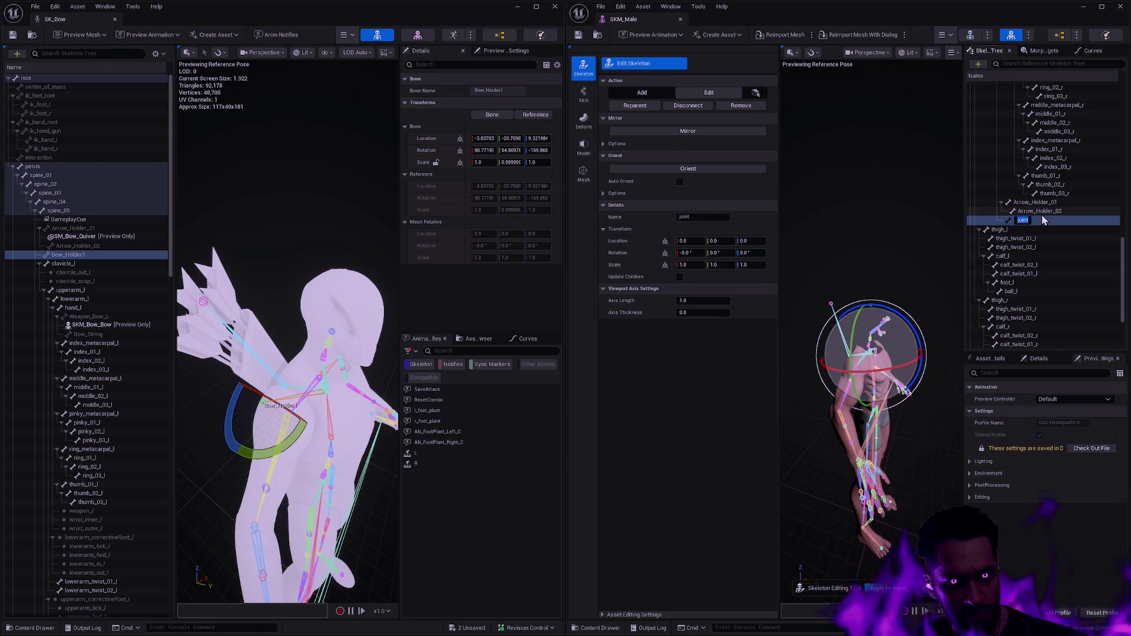
text(Bow_Holder)
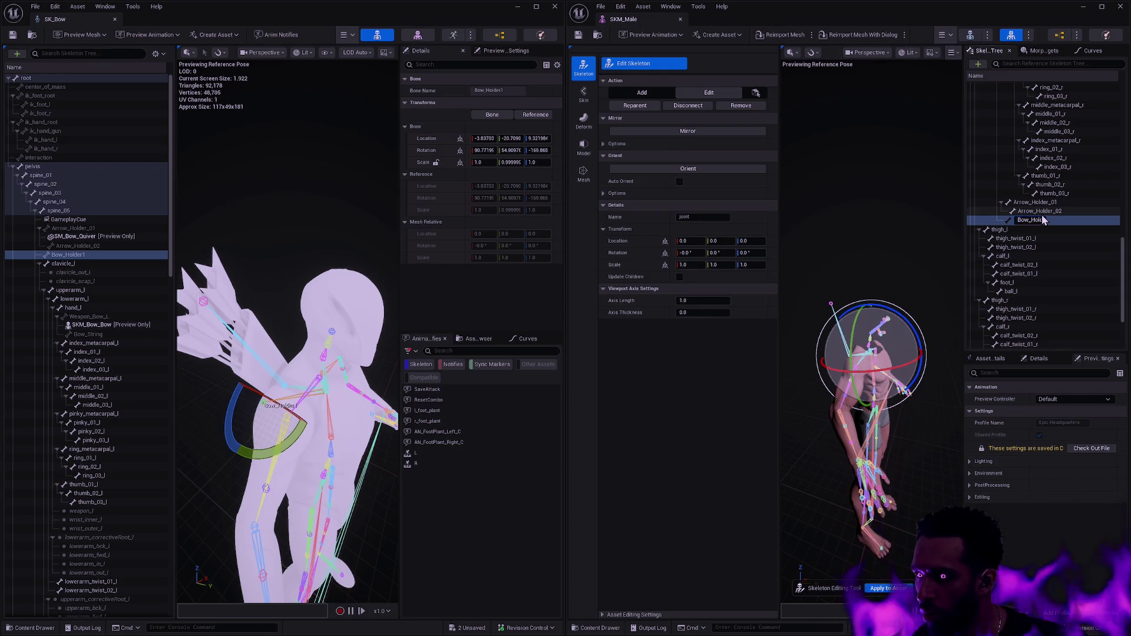
key(Return)
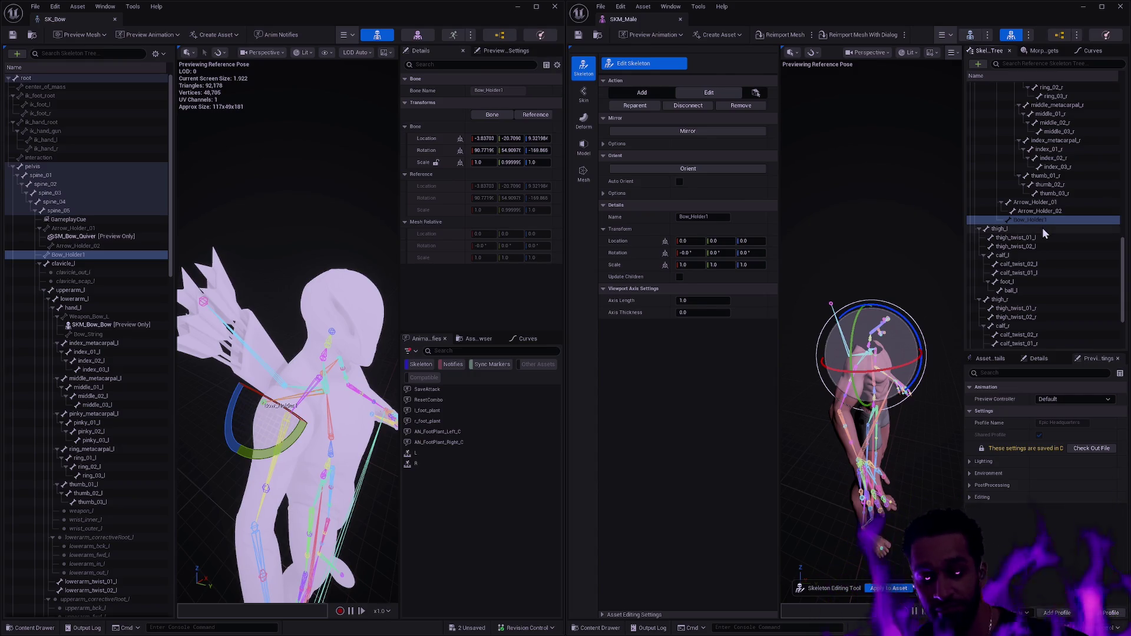
shift+right_click(428, 138)
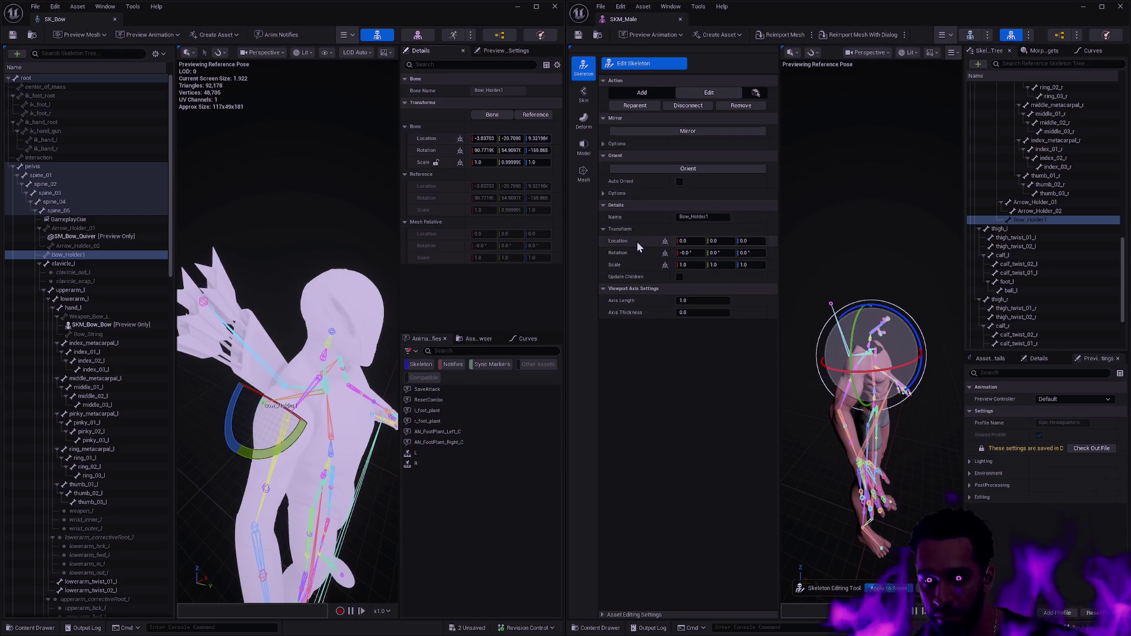
- Paste SK_Bow's Bow_Holder1 location and rotation onto SKM_Male's Bow_Holder1
shift+click(637, 241)
shift+right_click(427, 150)
shift+click(640, 255)
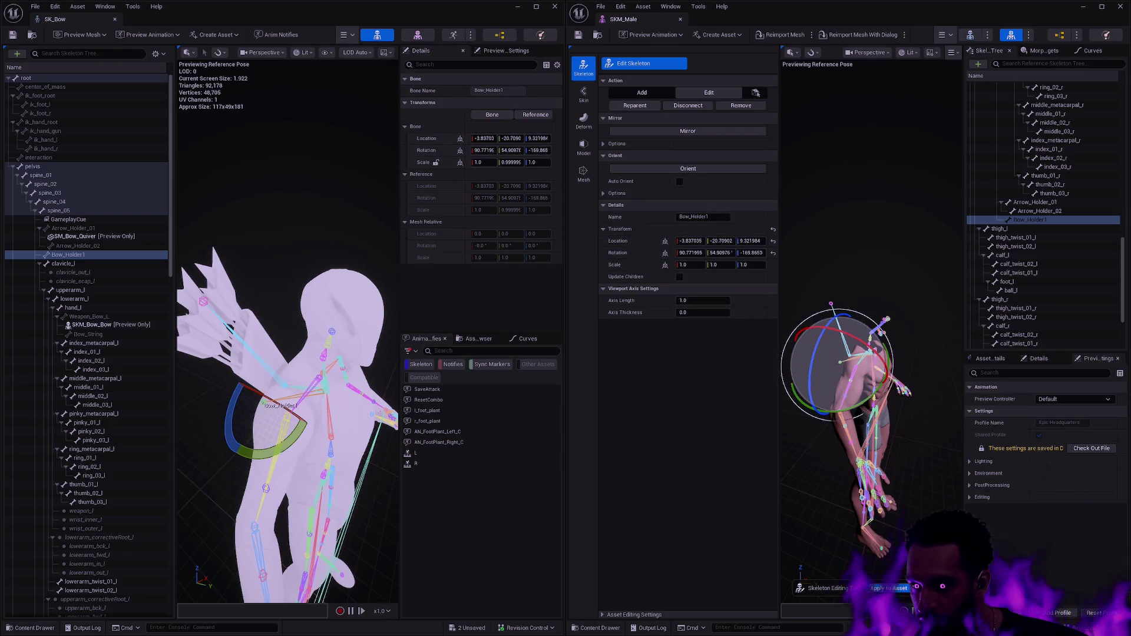
- Check the new bones under spine_05 on the body and apply the skeleton edits to SKM_Male
drag(872, 353, 896, 354)
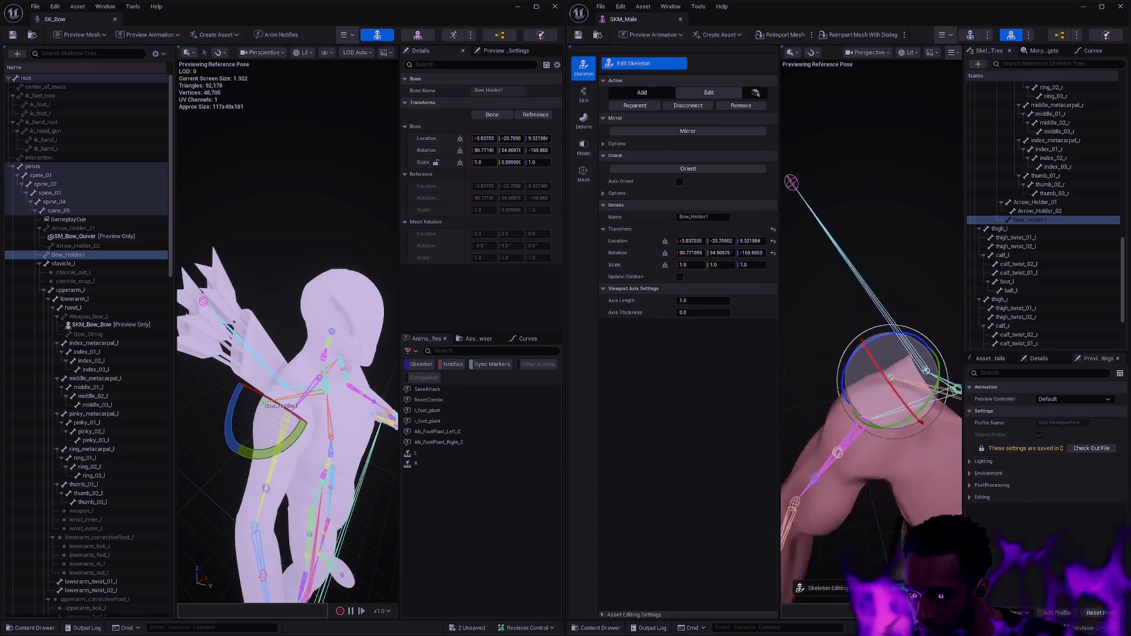
drag(872, 413, 881, 419)
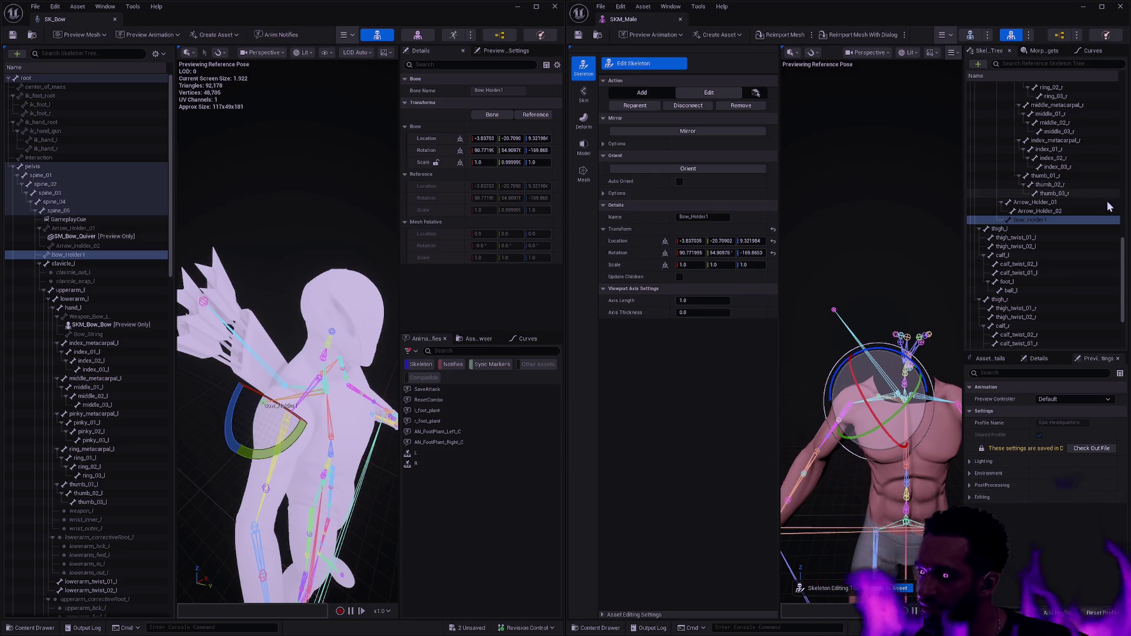
scroll(1118, 255, up, 15)
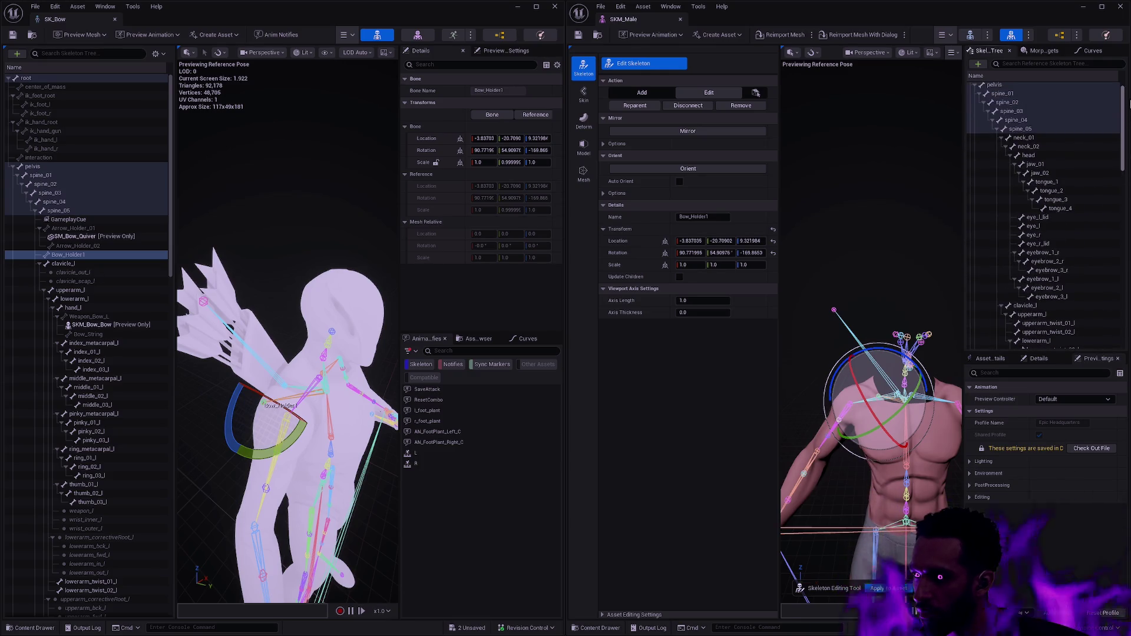
right_click(1024, 130)
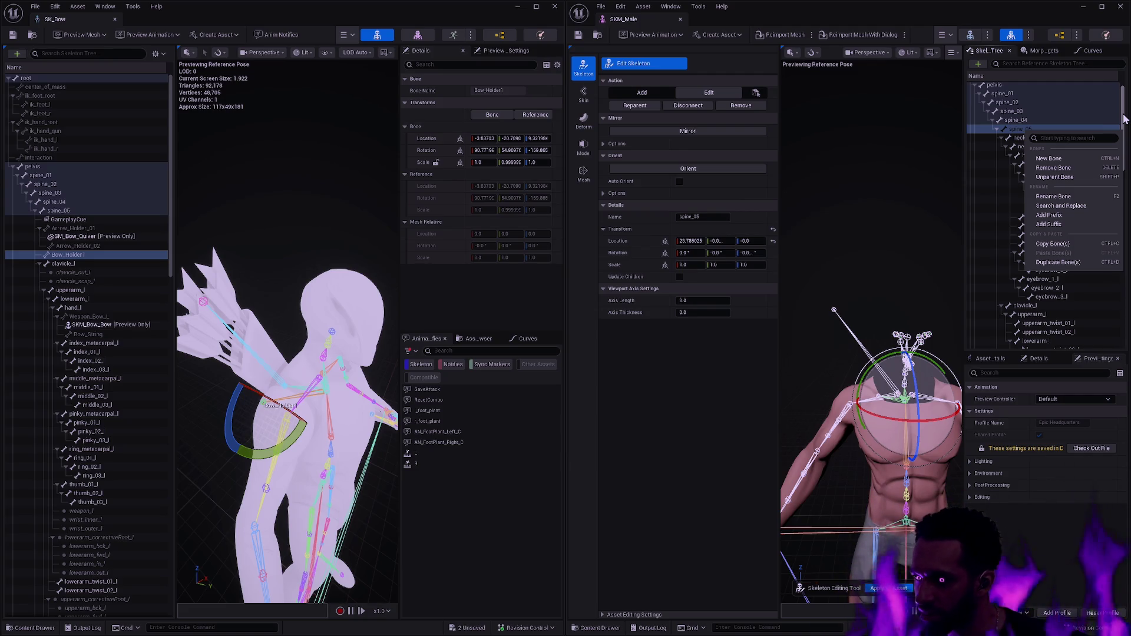
click(1124, 118)
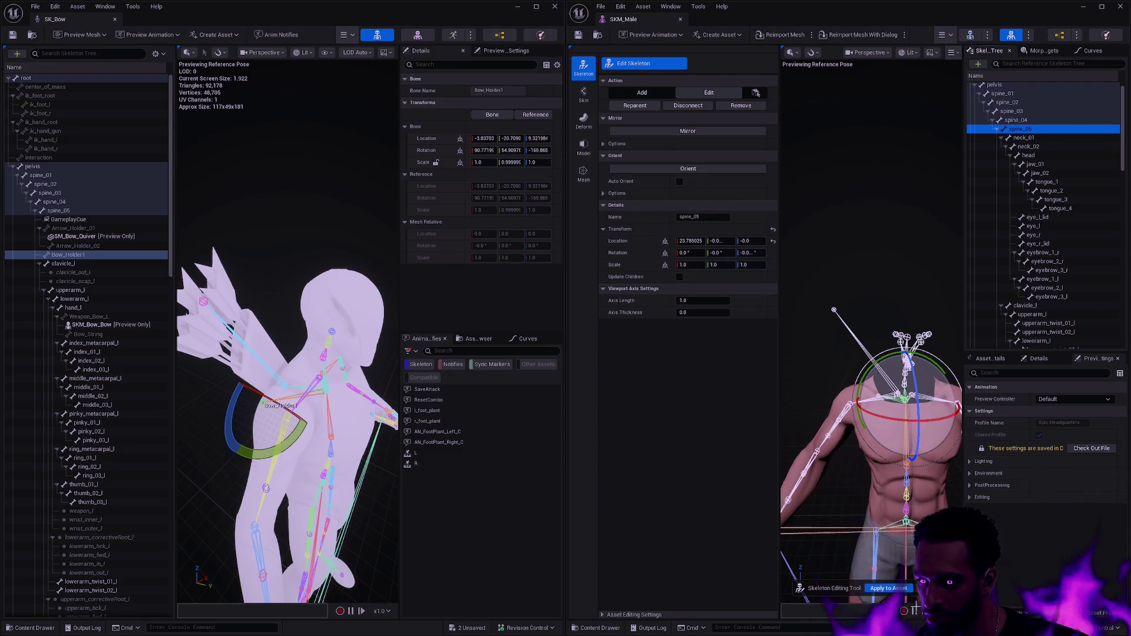
click(889, 588)
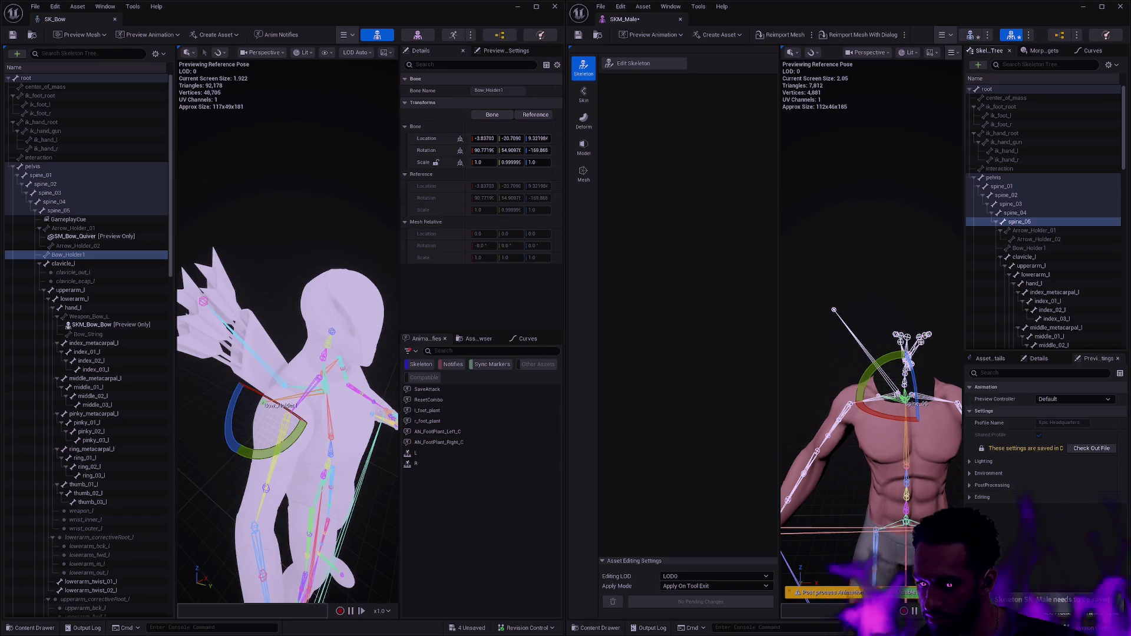
- Save SKM_Male and SK_Male, excluding W_HUD_Legacy, and check both out of source control
key(ctrl+shift+s)
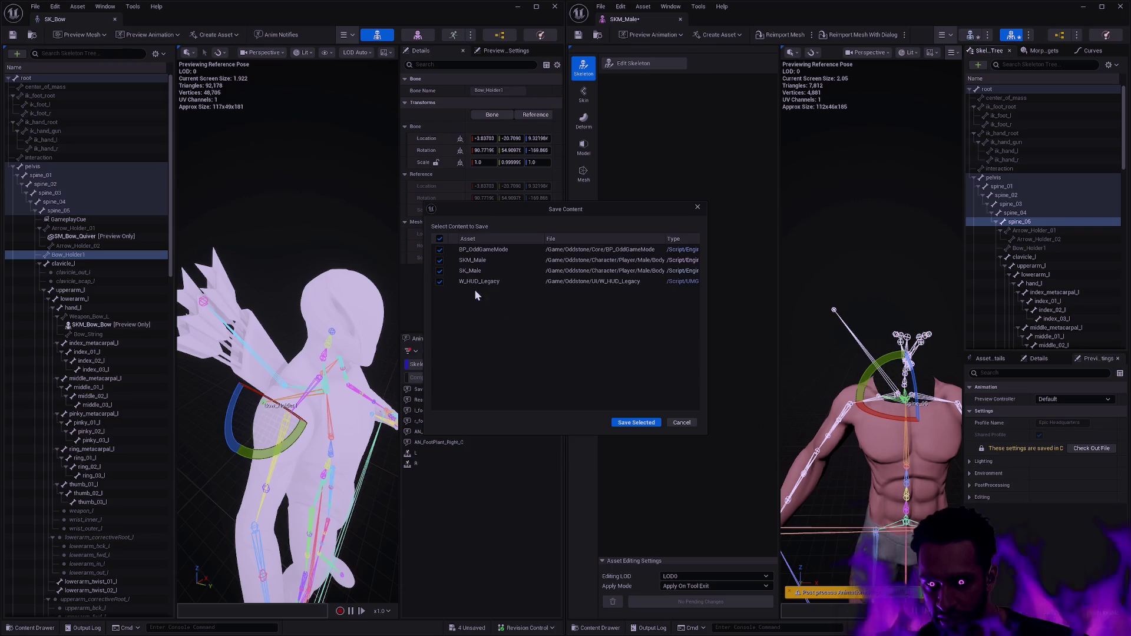
click(441, 281)
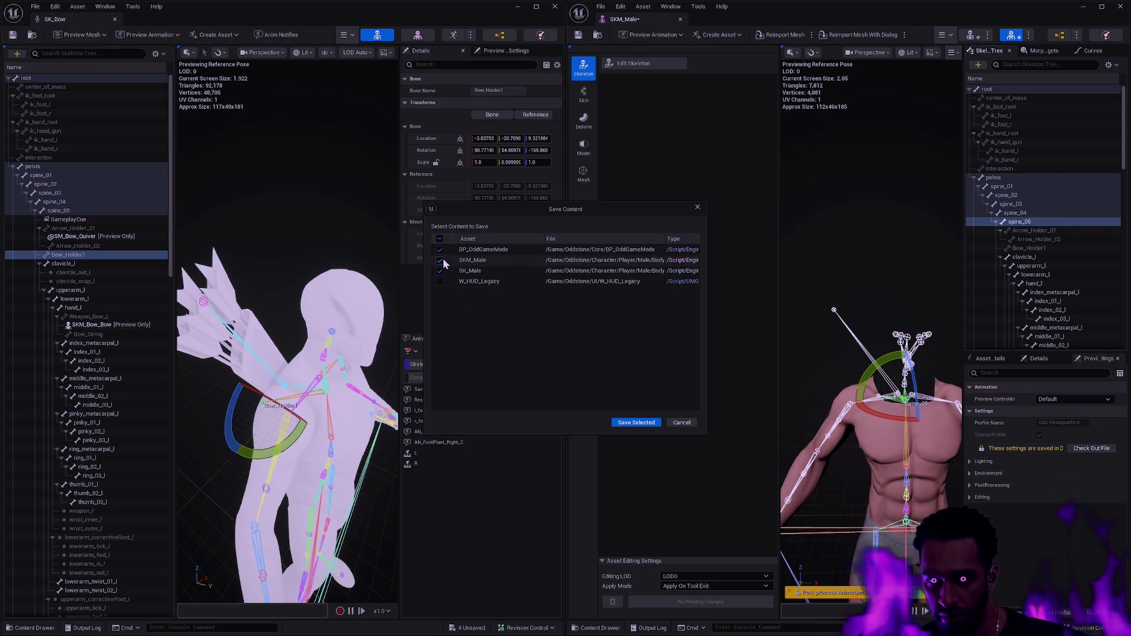
click(636, 422)
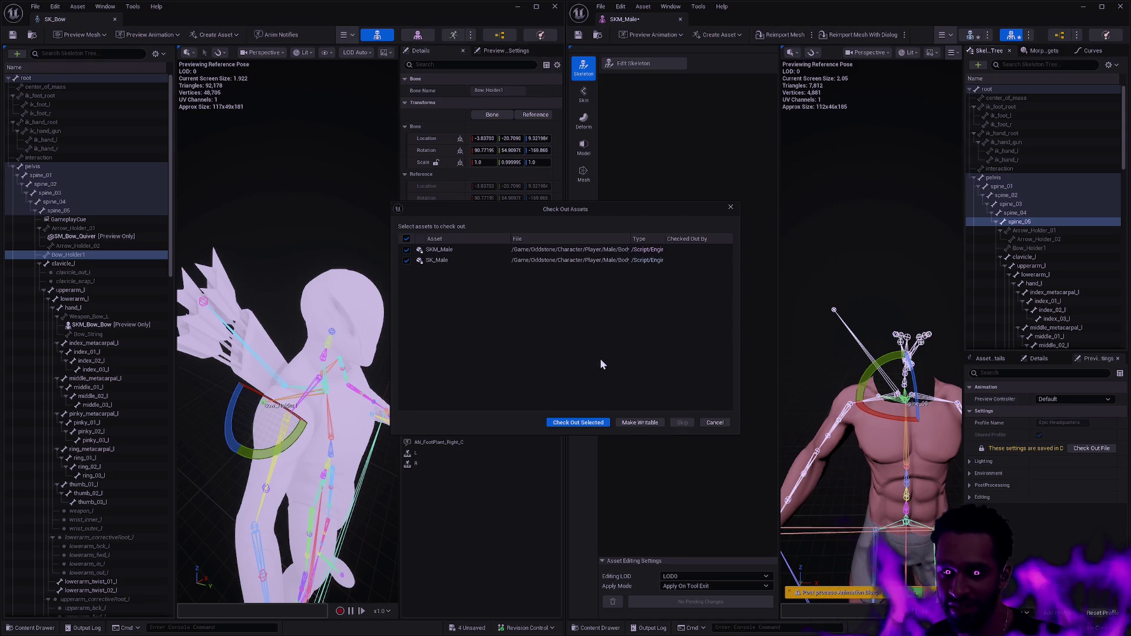
click(583, 422)
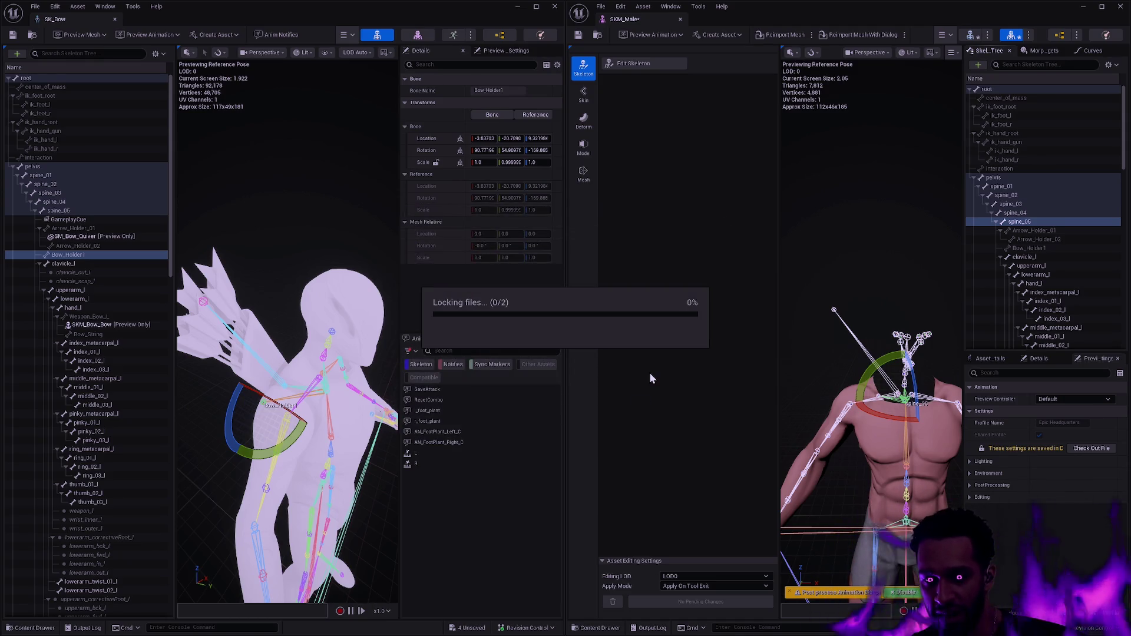
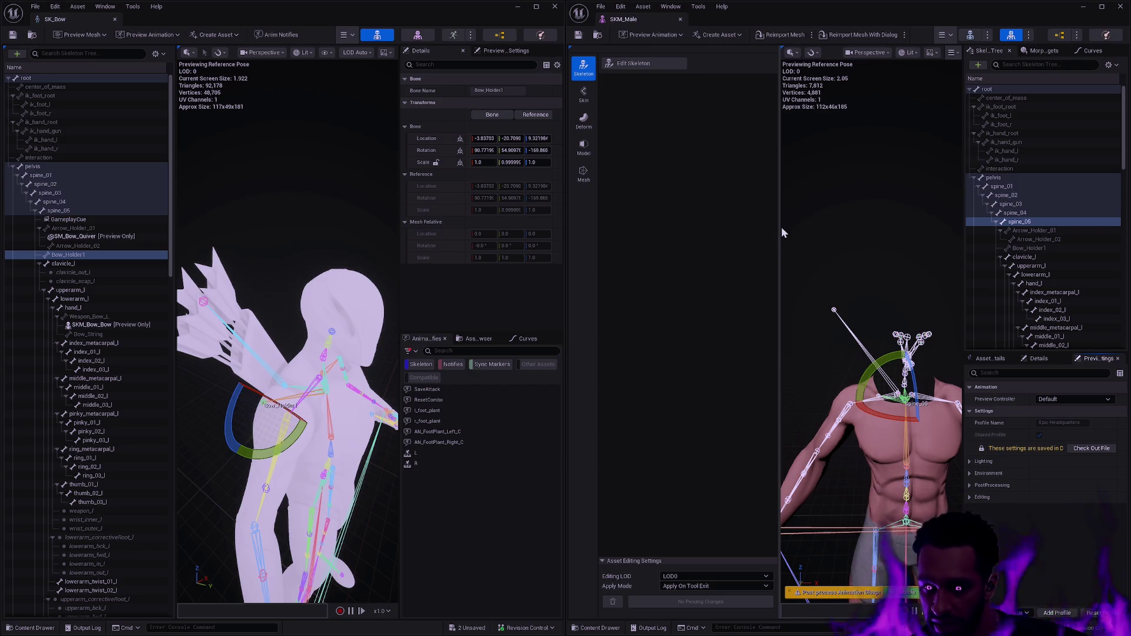
- Widen the SKM_Male preview, clear the bone selection, and open a fresh browser tab
drag(779, 223, 750, 214)
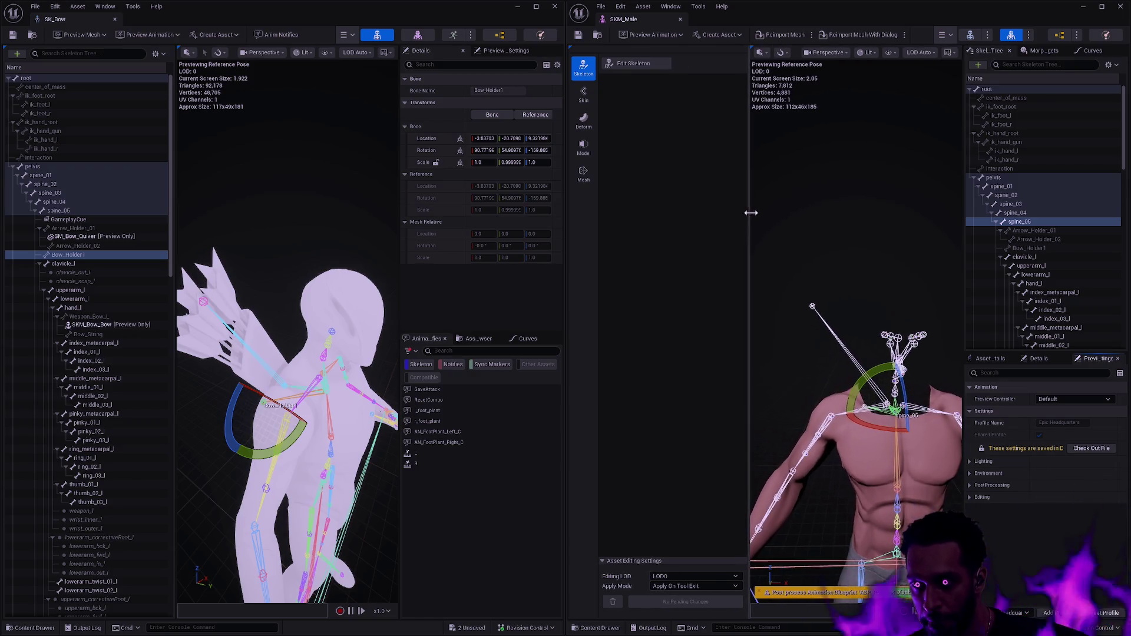
click(844, 222)
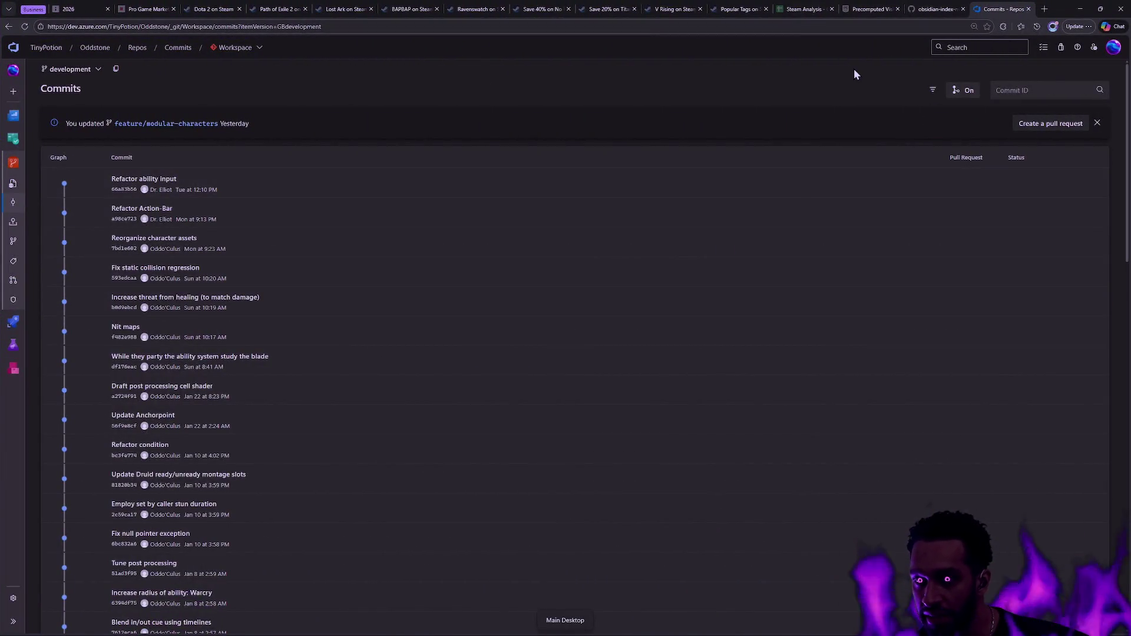
key(ctrl+t)
key(ctrl+o)
key(Escape)
key(ctrl+t)
- Go to the seller's Fab storefront and open the Ancient Cavern Set II listing
text(olek)
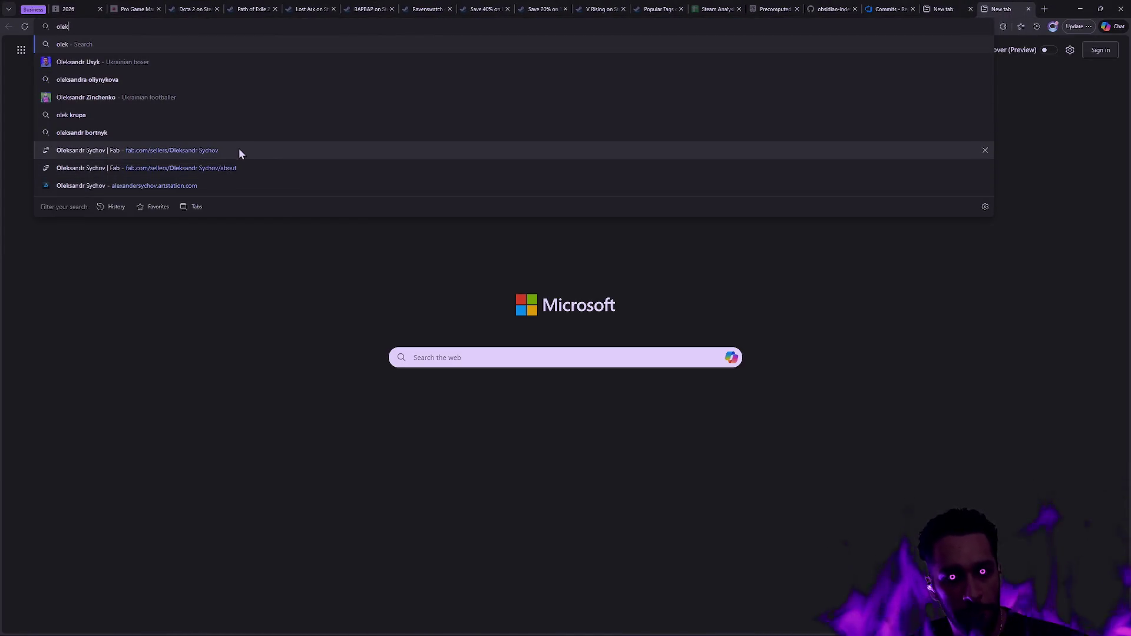
click(188, 154)
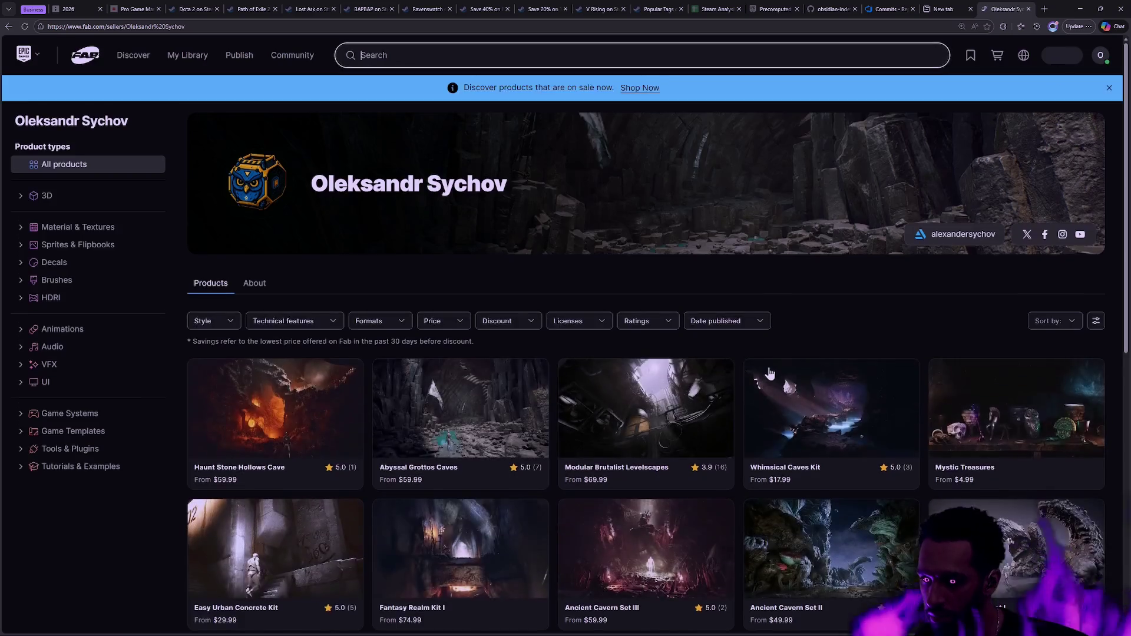
scroll(774, 364, down, 3)
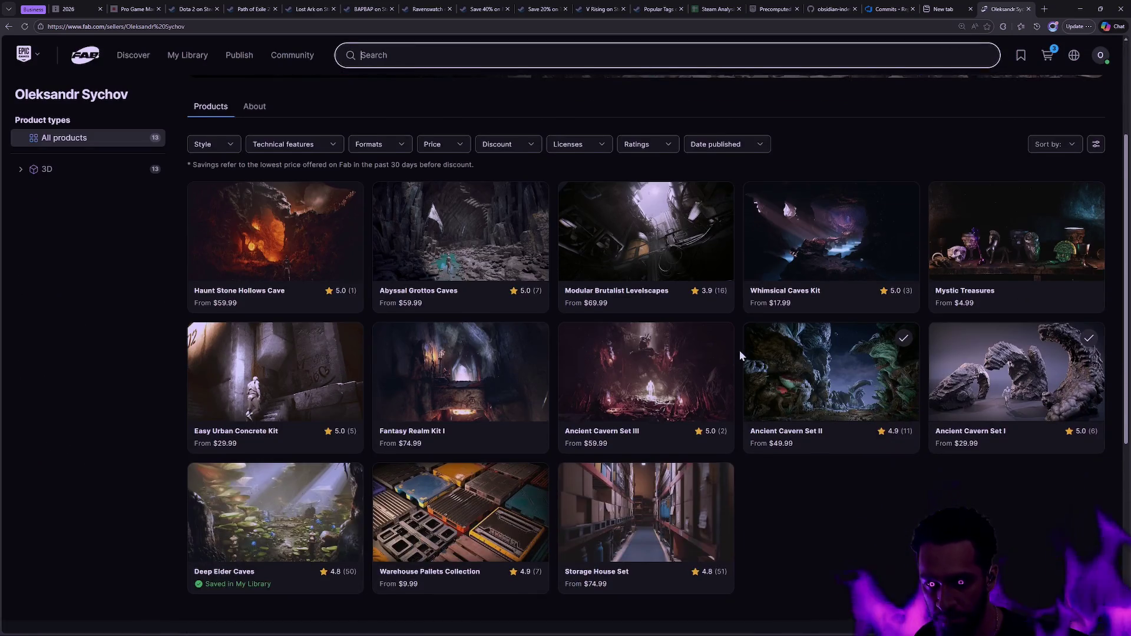
click(860, 406)
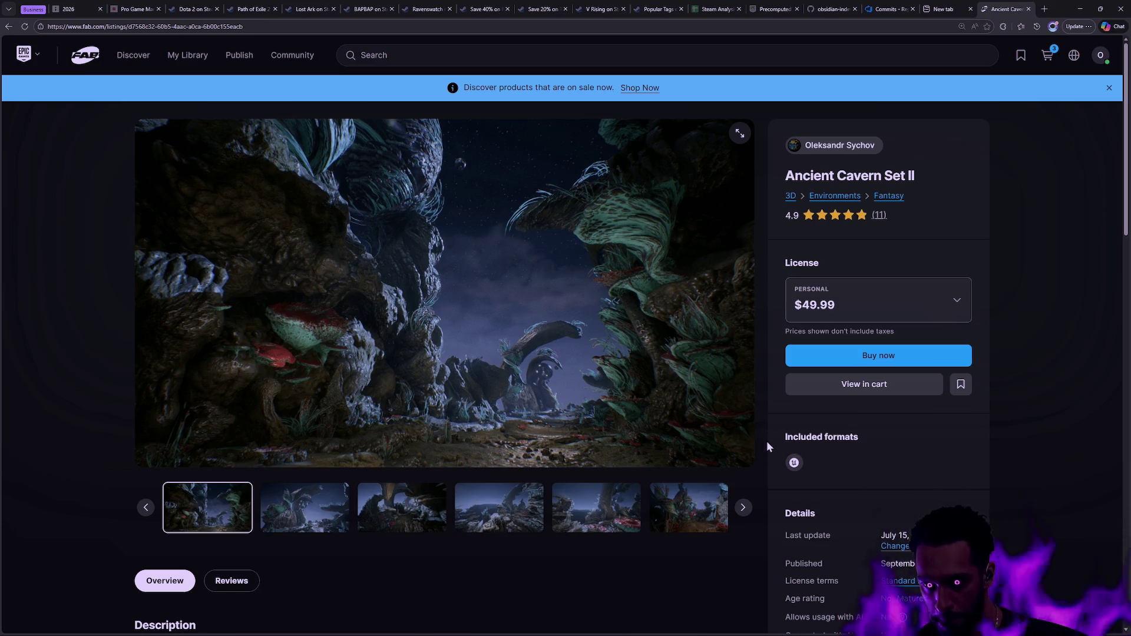
key(alt+Left)
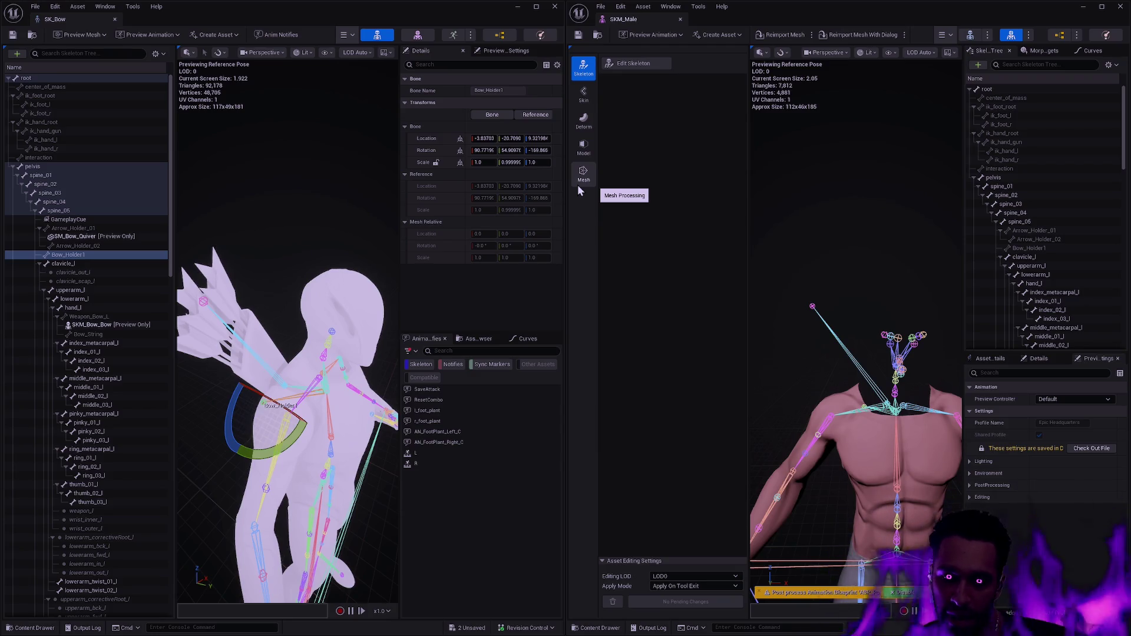
- Orbit around the SKM_Male skeleton, then toggle Edit Skeleton on and back off
mouse_move(854, 383)
mouse_down()
mouse_move(825, 386)
mouse_move(896, 389)
mouse_up()
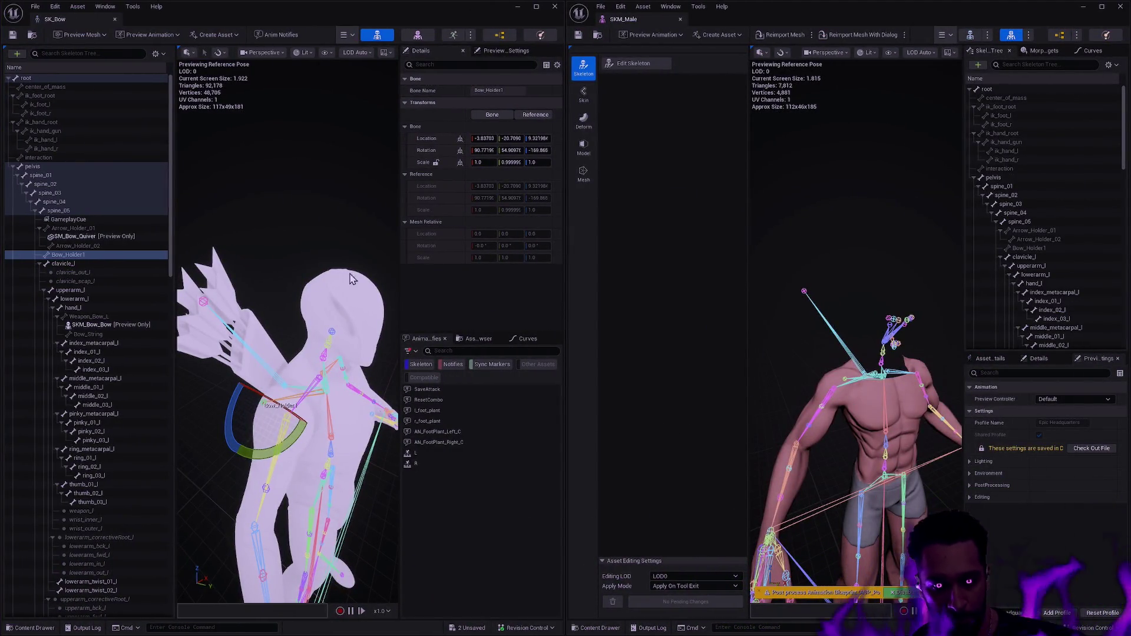
mouse_move(854, 354)
mouse_down()
mouse_move(913, 354)
mouse_move(854, 330)
mouse_move(867, 338)
mouse_up()
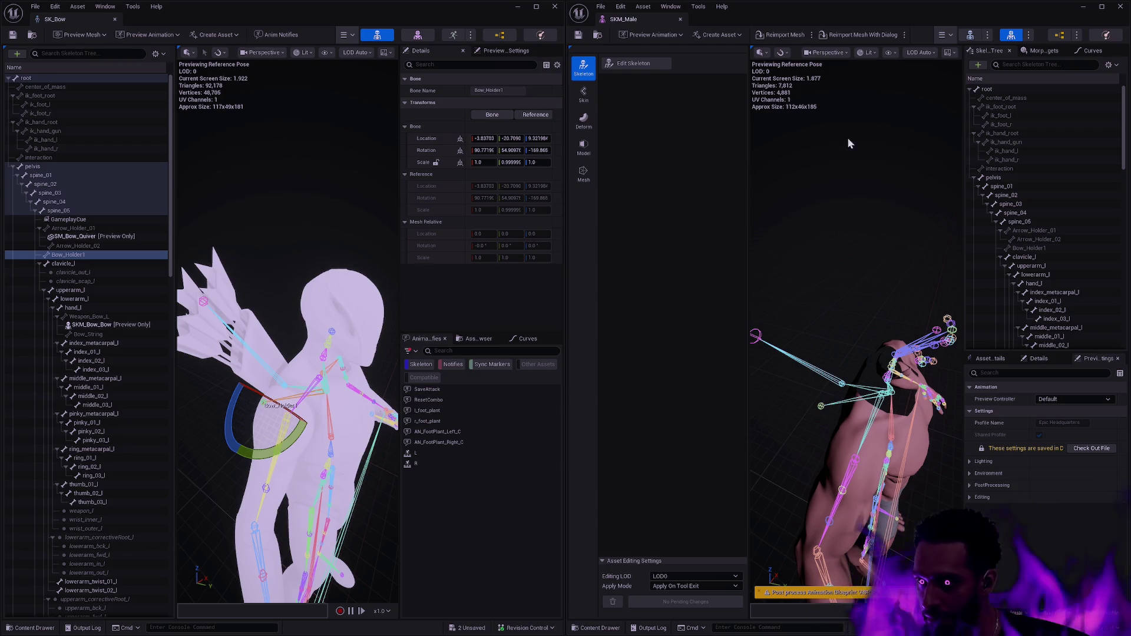
click(634, 63)
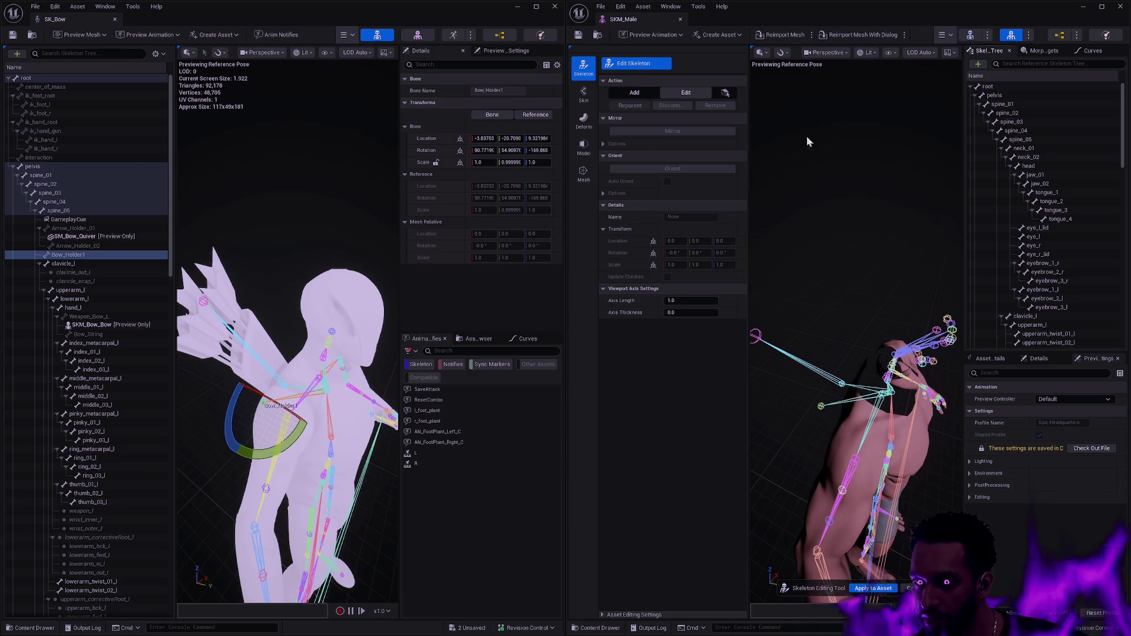
click(626, 68)
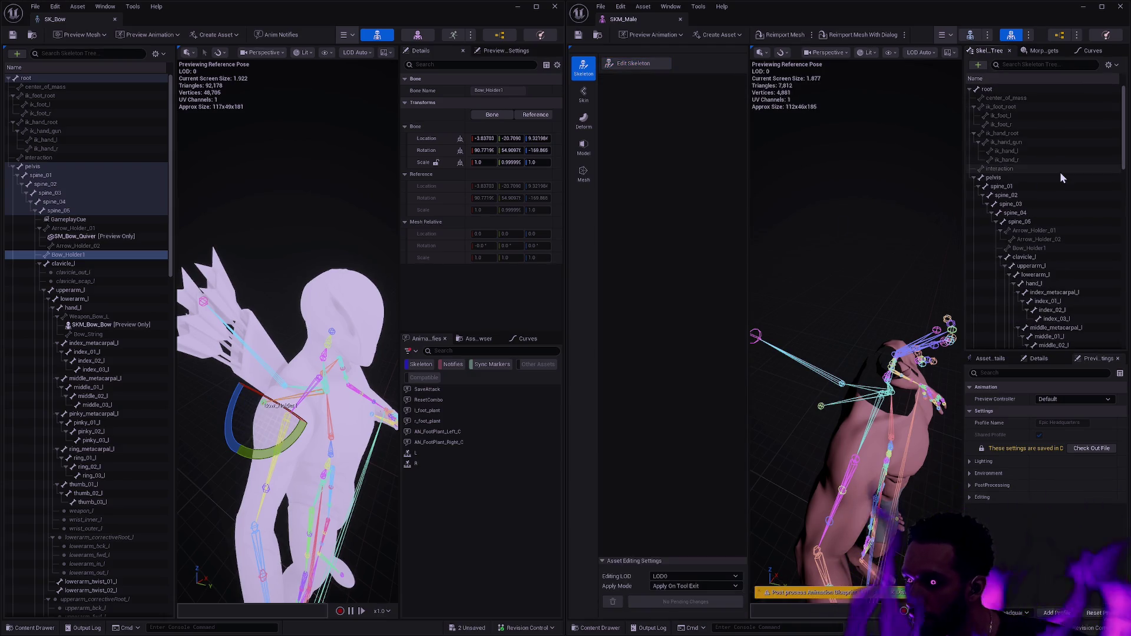
- Create a socket named GameplayCue on SKM_Male's spine_05 bone
right_click(1031, 221)
mouse_move(1027, 298)
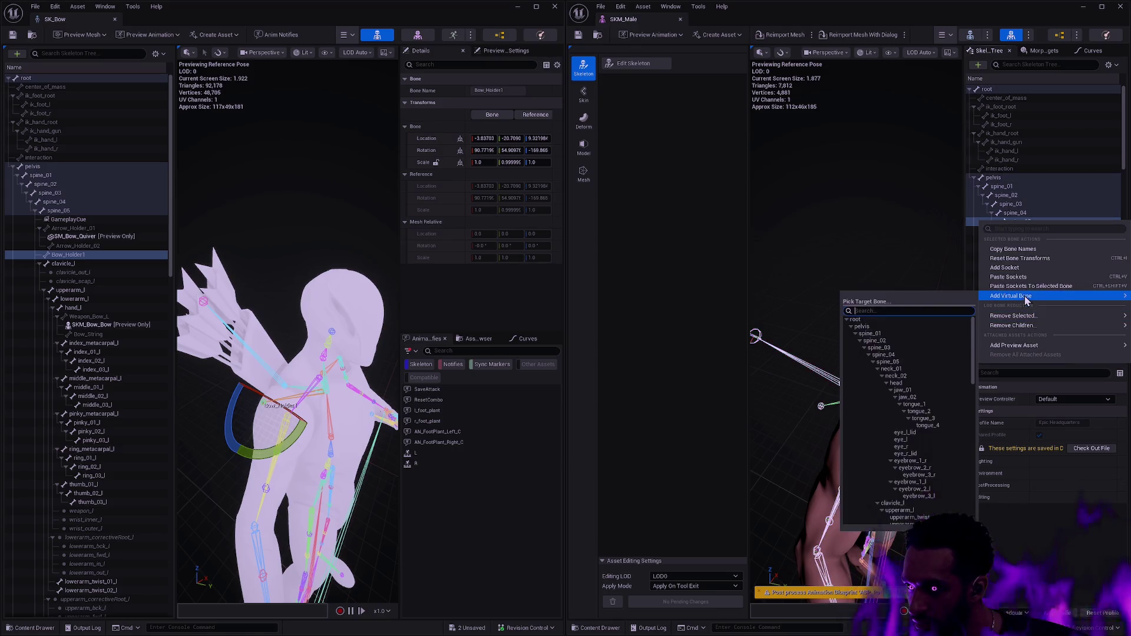
click(1027, 269)
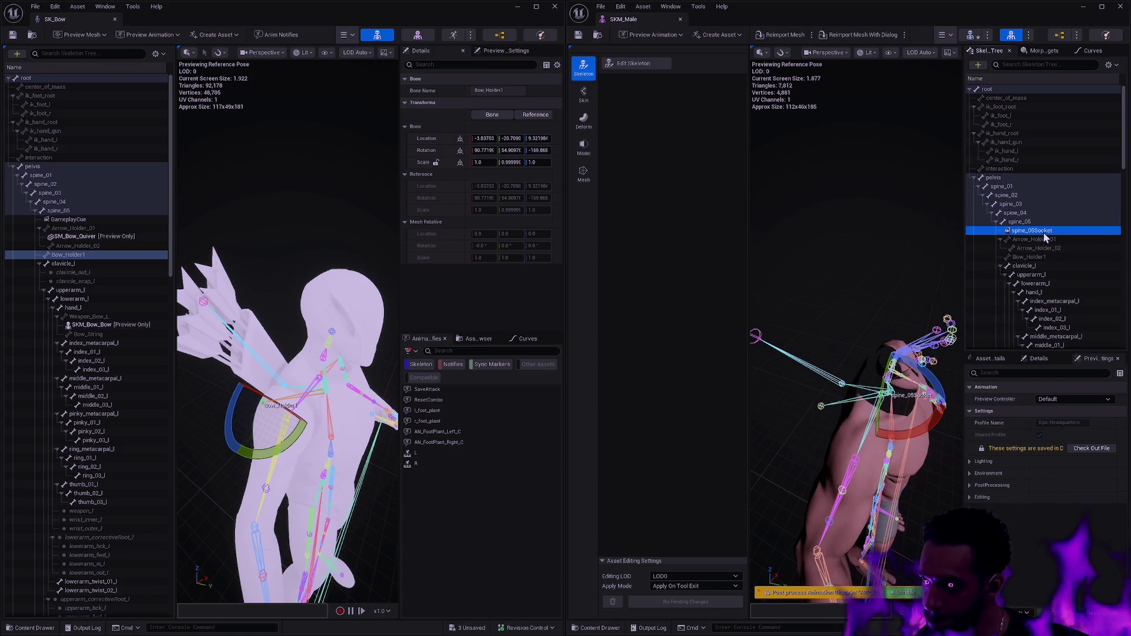
text(GameplayCue)
key(Return)
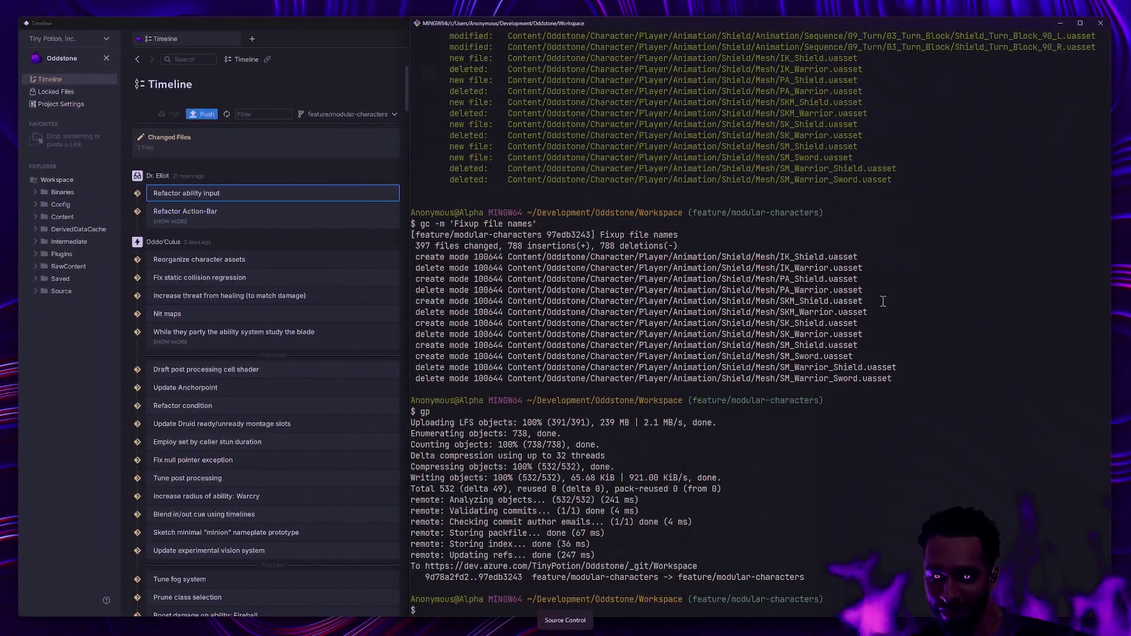
- Print the project's git status with the gs alias in Rider's terminal
text(gs)
key(Return)
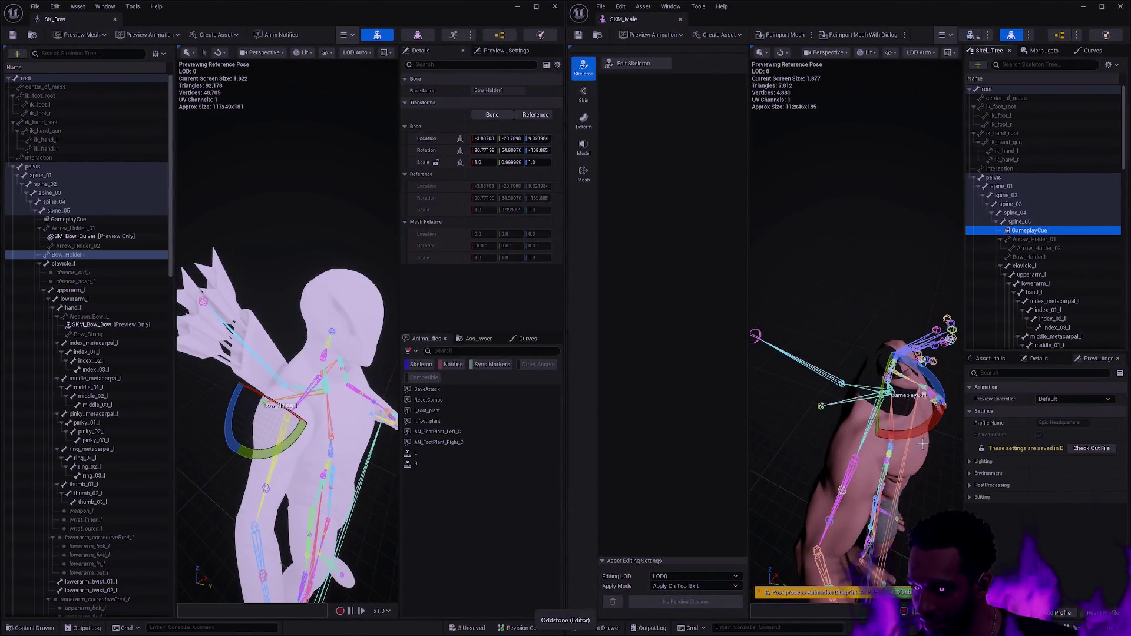
drag(905, 377, 798, 378)
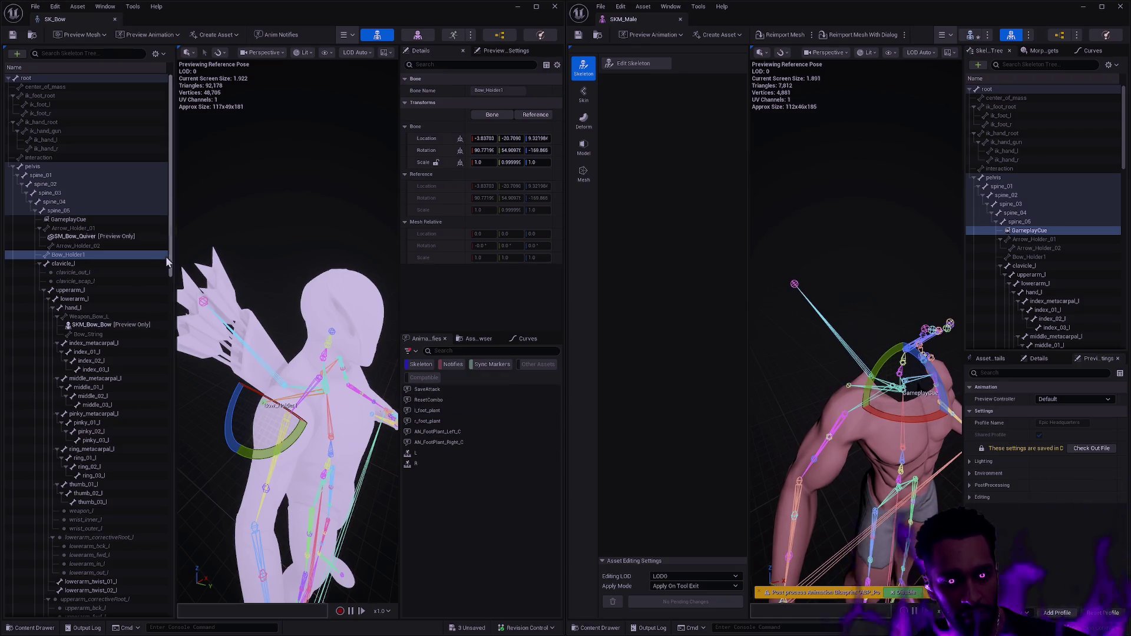
- Enter Edit Skeleton on SKM_Male and compare its hand_l with SK_Bow's Weapon_Bow_L bone
drag(327, 383, 283, 389)
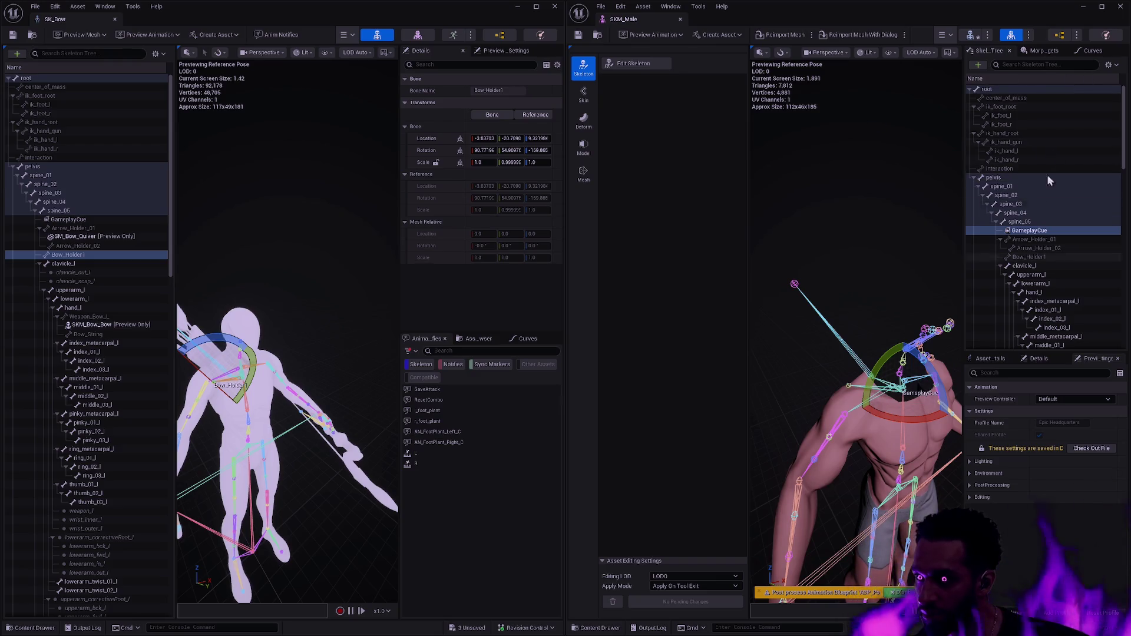
scroll(1049, 206, down, 3)
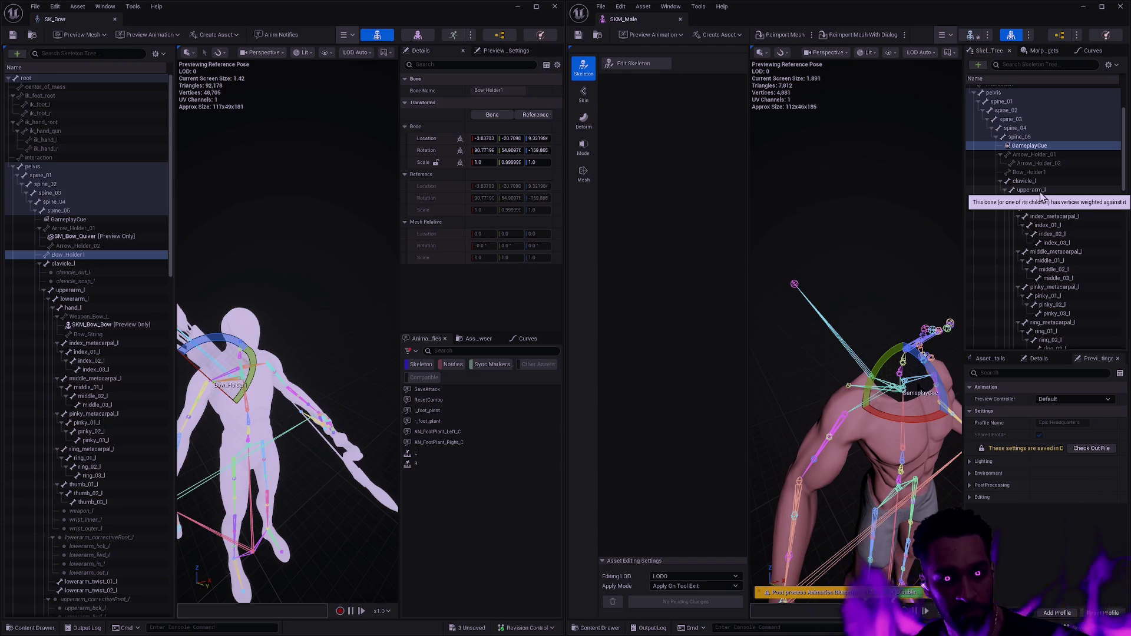
mouse_move(866, 270)
mouse_down()
mouse_move(901, 271)
mouse_move(880, 279)
mouse_up()
click(634, 63)
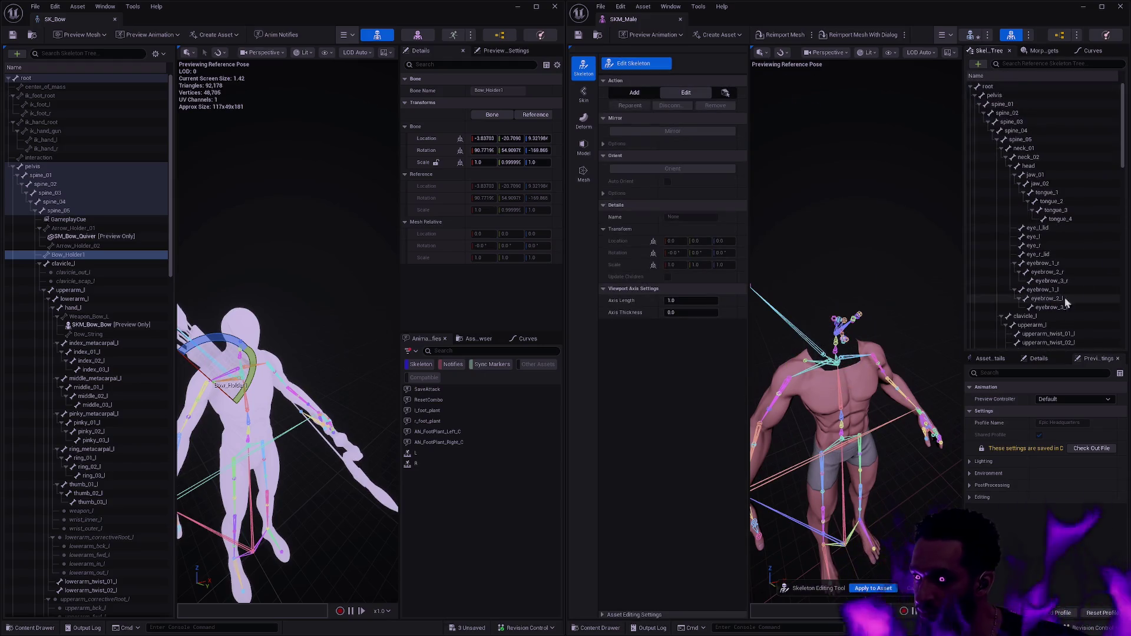
scroll(1066, 224, down, 5)
click(1052, 223)
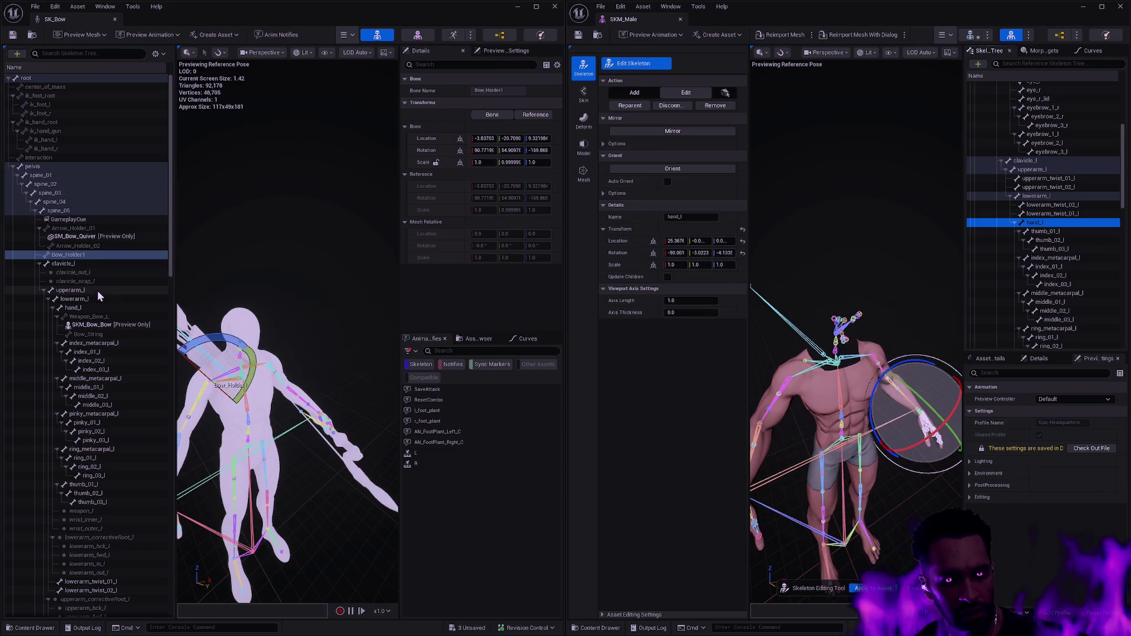
click(89, 307)
click(100, 317)
- Add a new bone named Weapon_Bow_L under SKM_Male's hand_l
right_click(1040, 227)
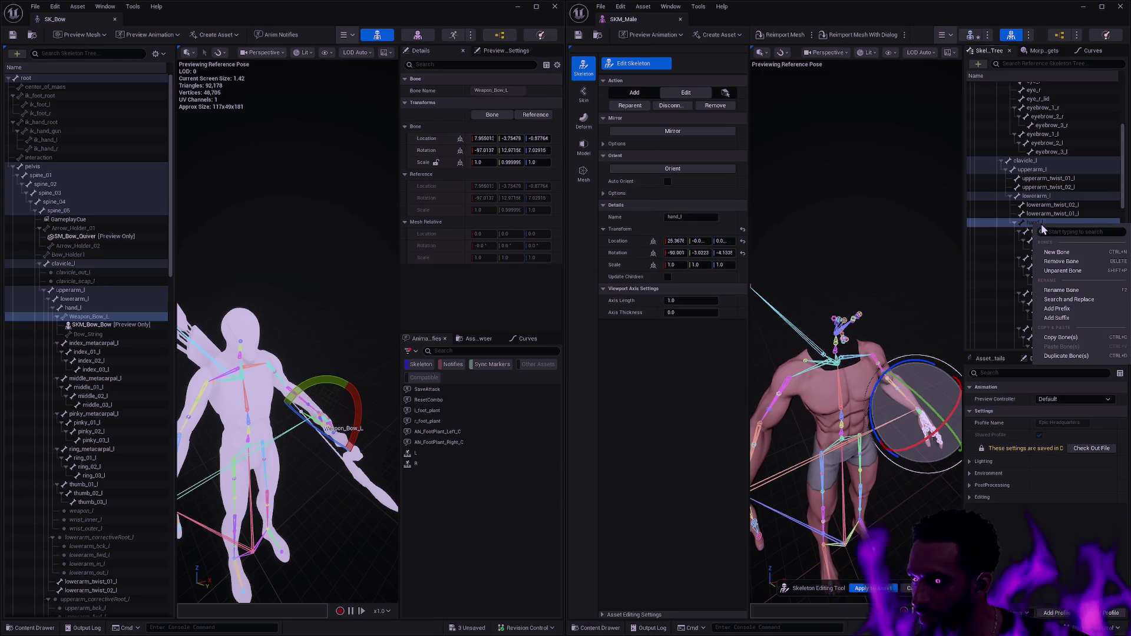
click(1066, 252)
click(692, 218)
text(Weapo)
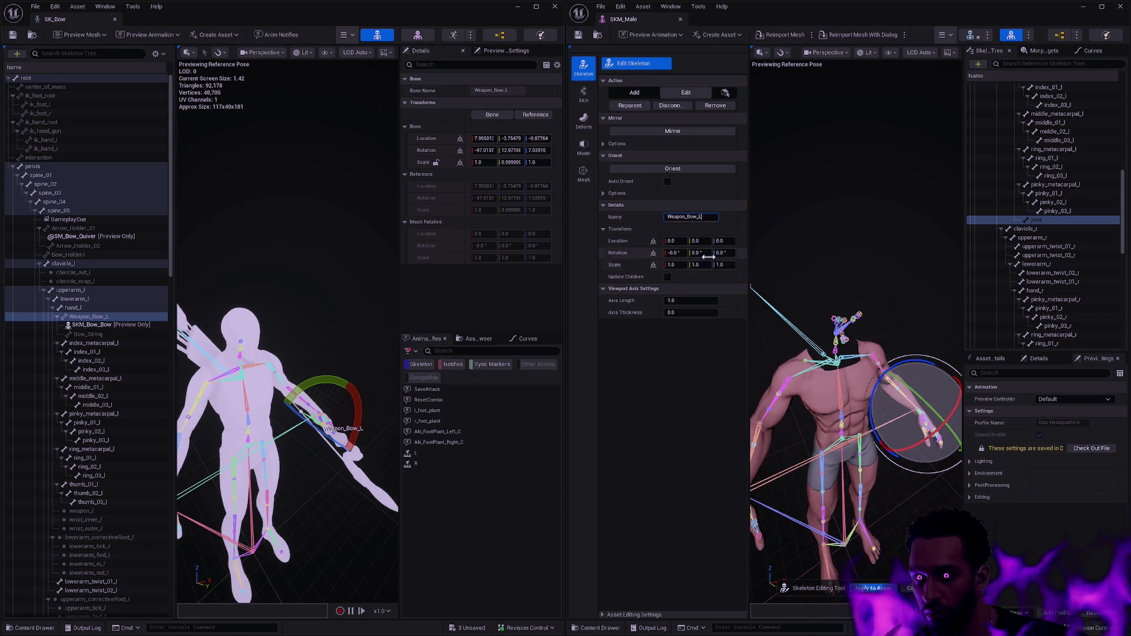
key(Return)
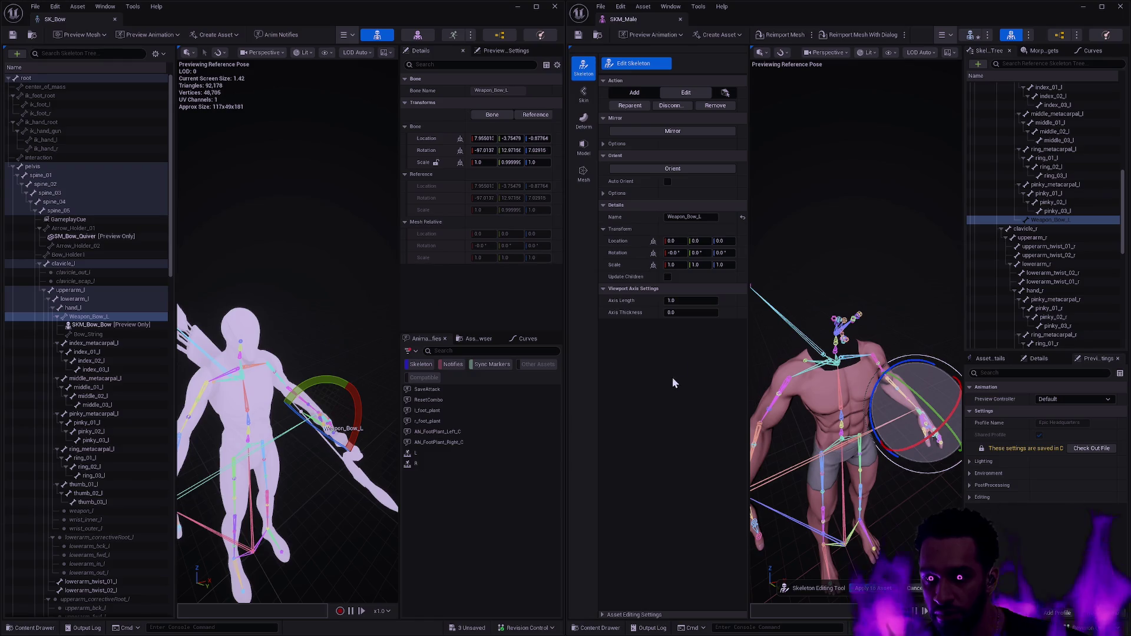
- Paste SK_Bow's Weapon_Bow_L location and rotation onto the new bone and apply to the asset
shift+click(619, 241)
shift+right_click(434, 150)
shift+click(622, 251)
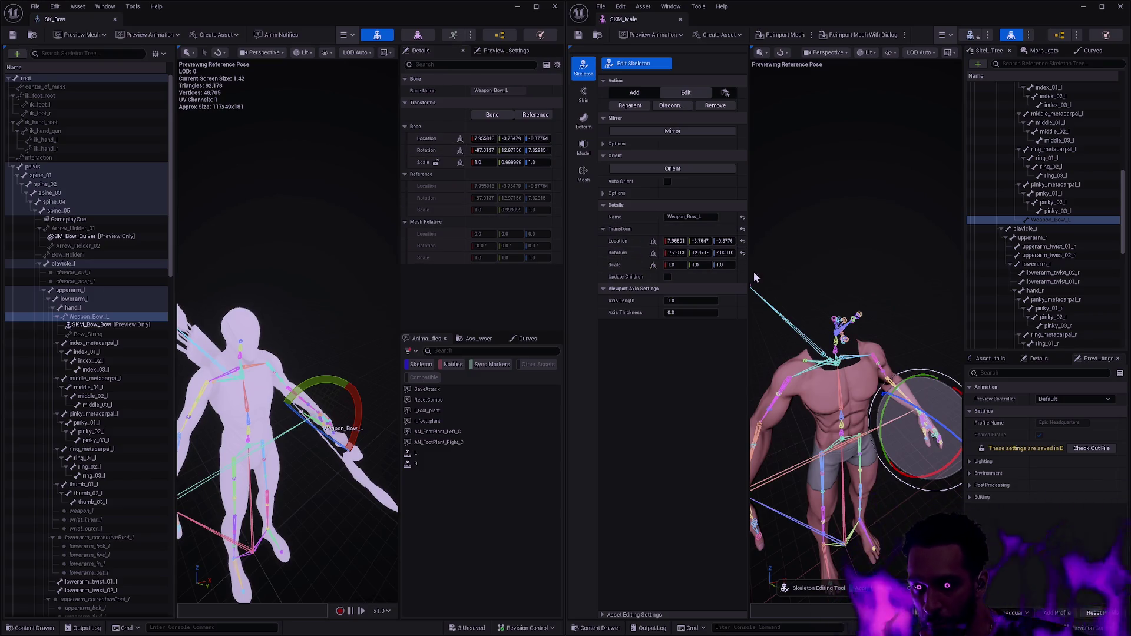
click(882, 591)
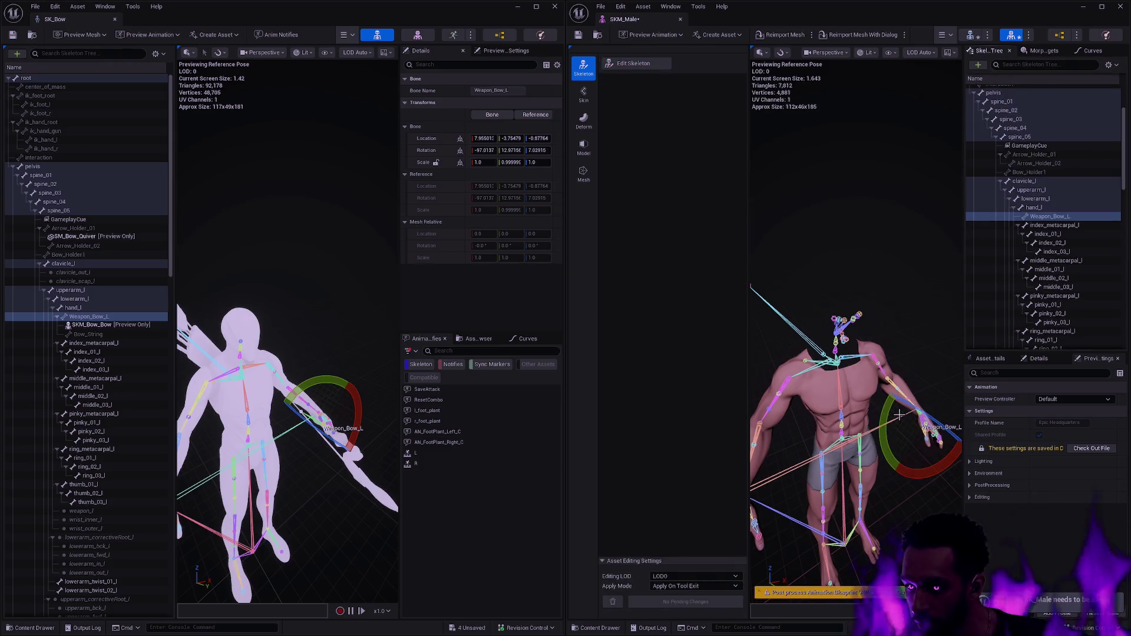
- Add a Bow_String bone as a child of Weapon_Bow_L on SKM_Male
click(641, 65)
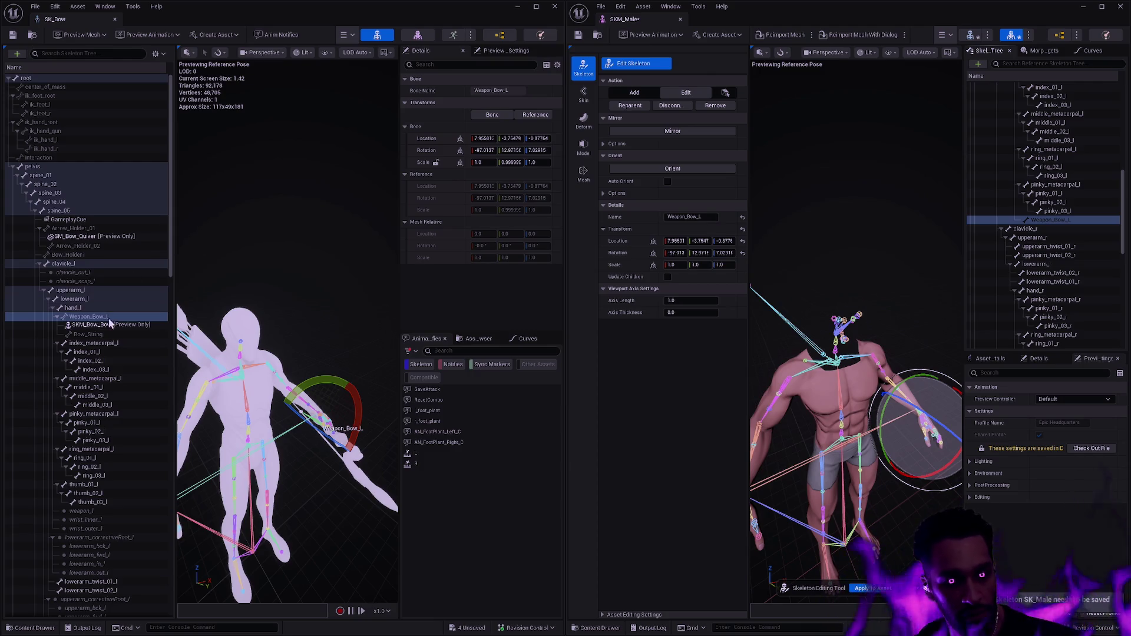
right_click(1052, 219)
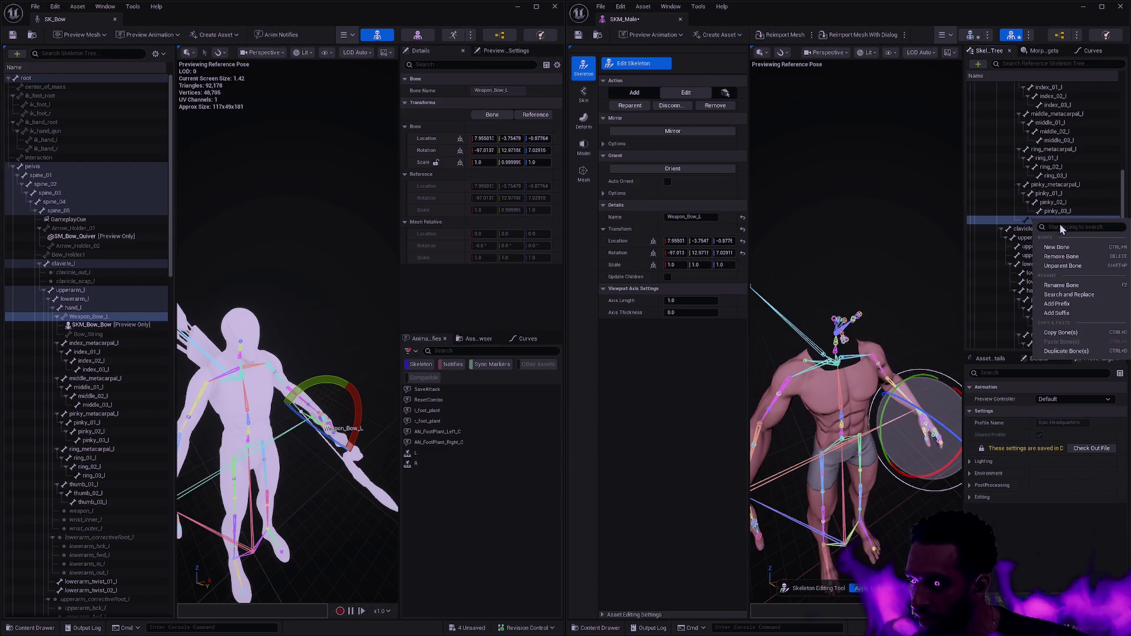
click(1057, 248)
double_click(1043, 229)
text(Bow_S)
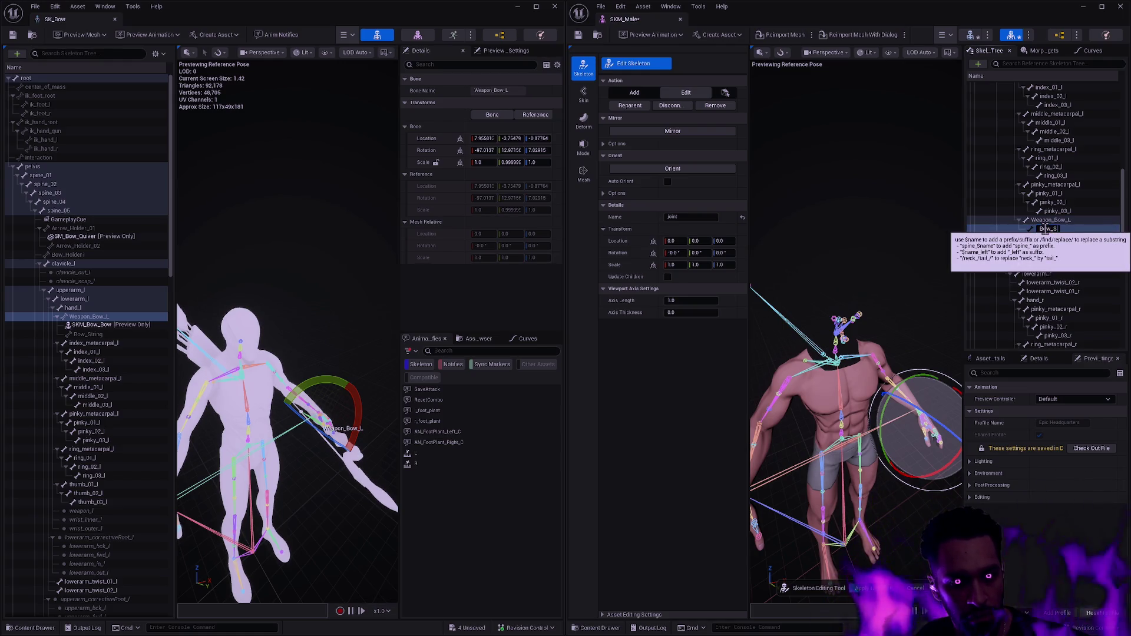
text(tring)
key(Return)
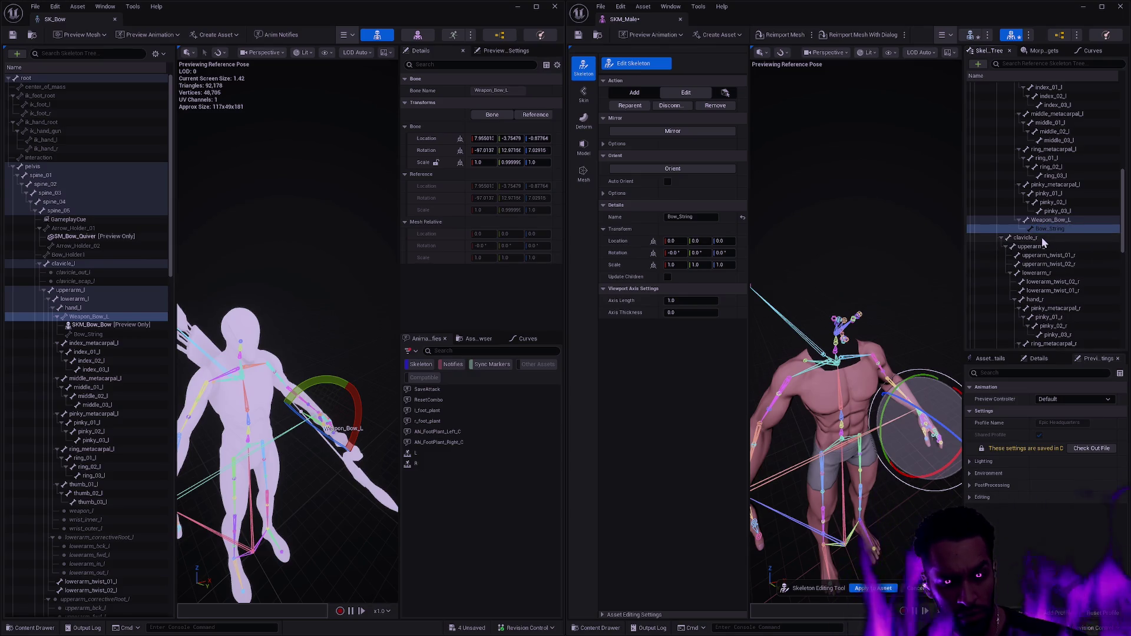
- Compare Bow_String with the bow skeleton and look up SK_Bow's Weapon_Bow_R for reference
click(1064, 230)
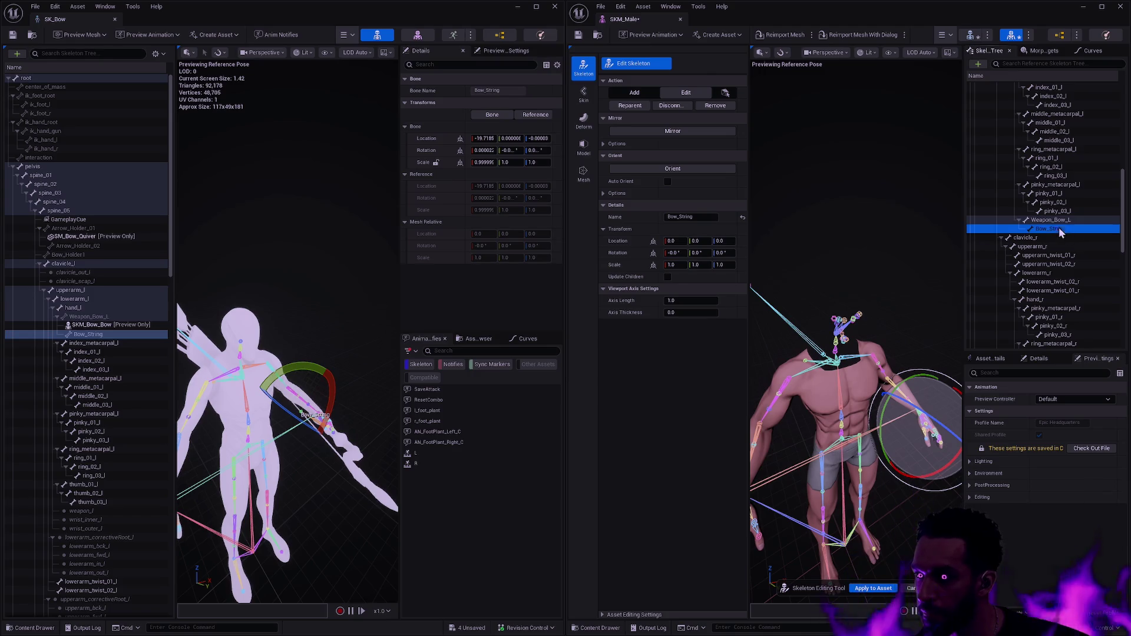
click(433, 149)
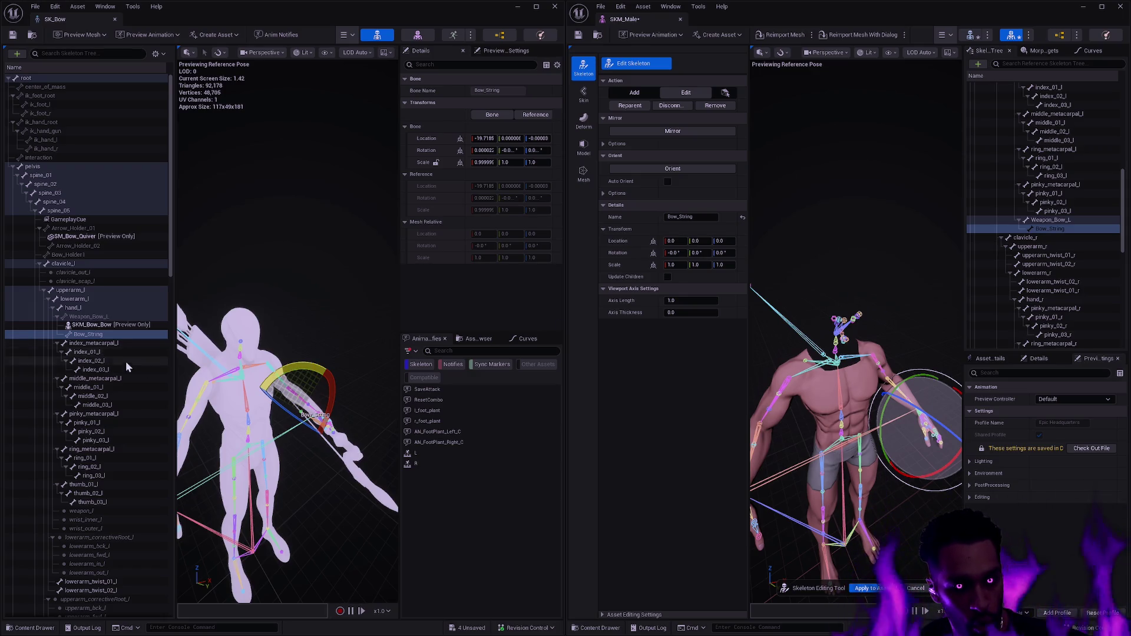
scroll(125, 397, down, 10)
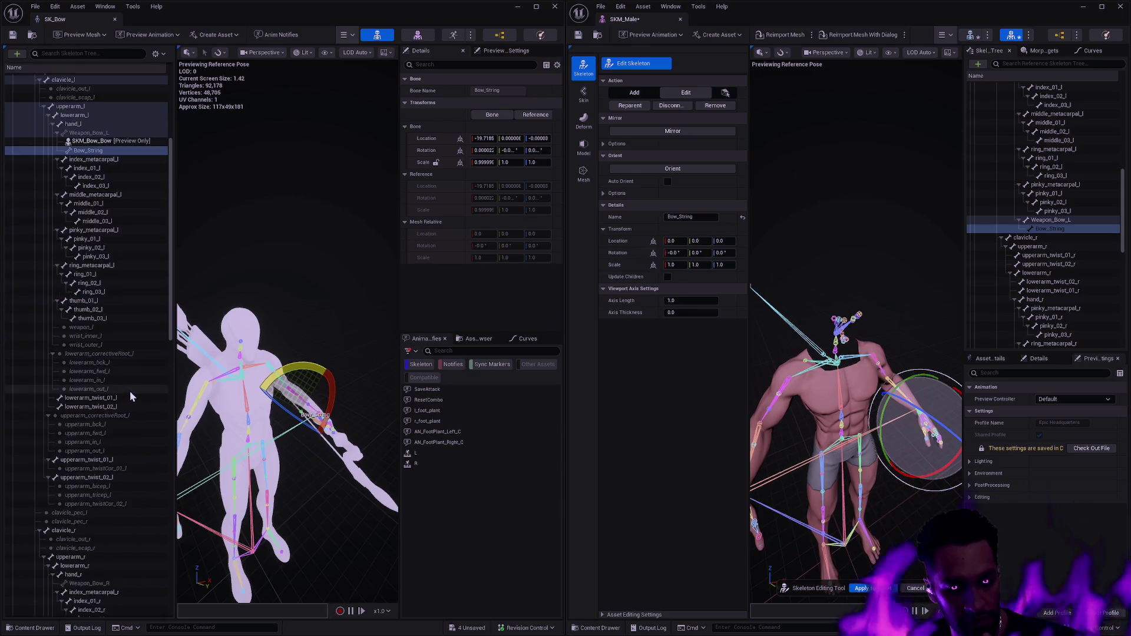
scroll(128, 393, down, 3)
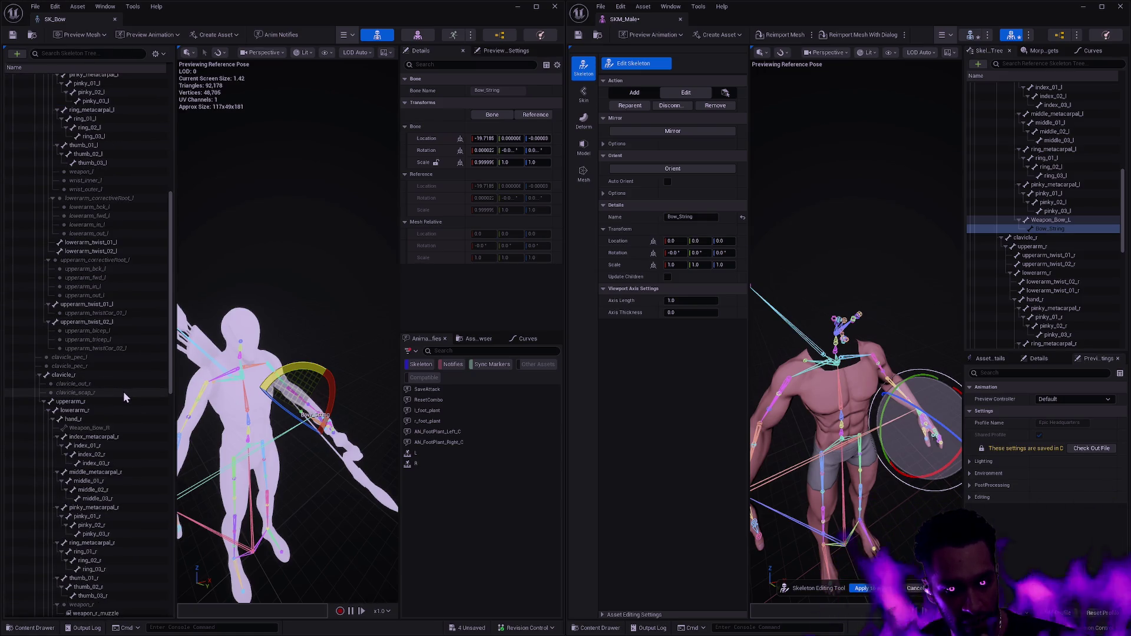
scroll(124, 396, up, 7)
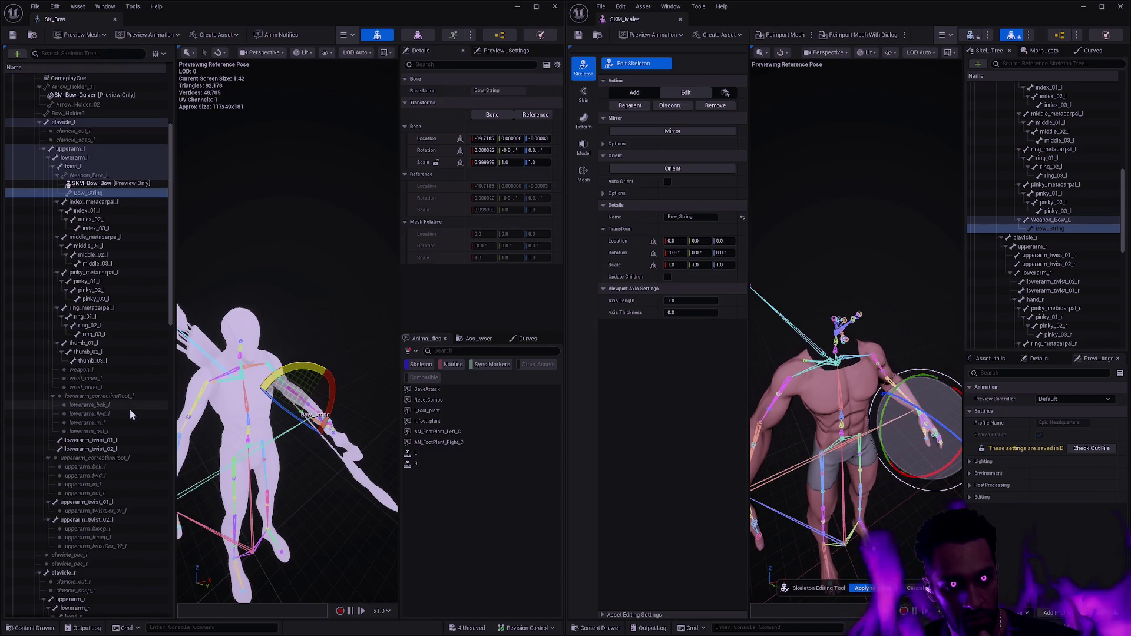
scroll(130, 409, down, 8)
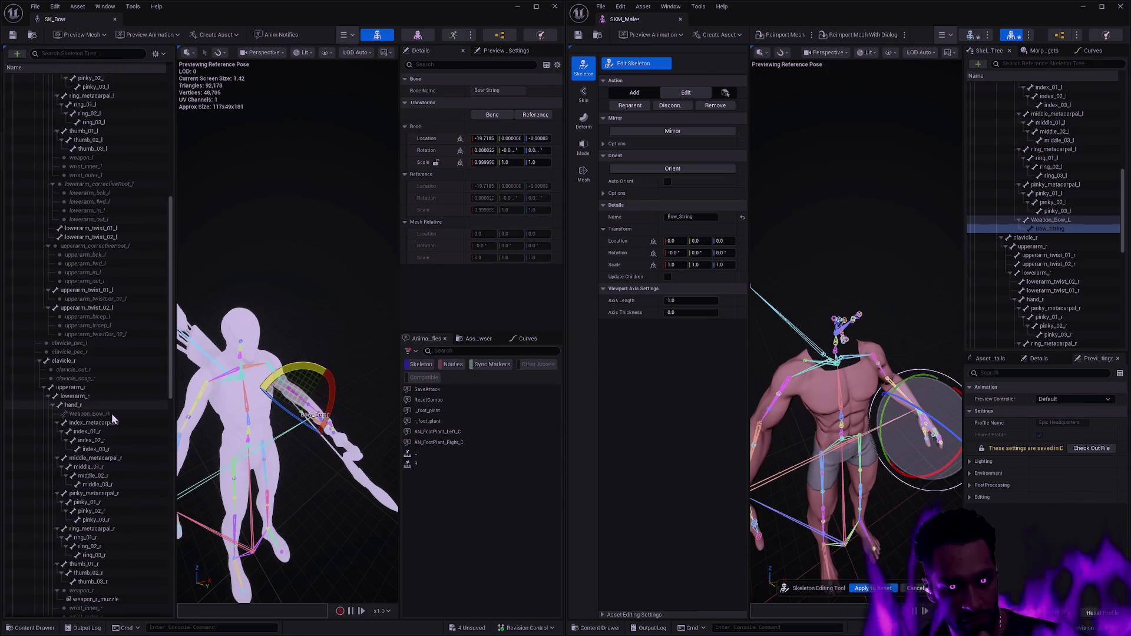
click(110, 414)
mouse_move(1123, 208)
mouse_down()
mouse_move(1127, 318)
mouse_move(1124, 132)
mouse_up()
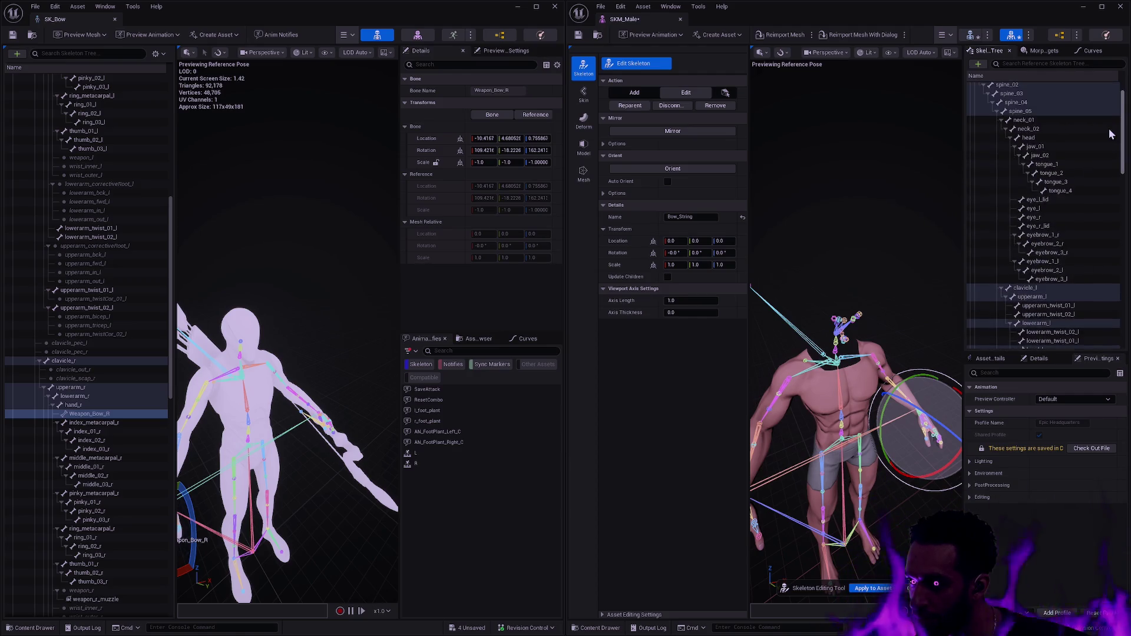
- Collapse the thigh, head and clavicle_l branches in the Skeleton Tree and select hand_r
click(994, 112)
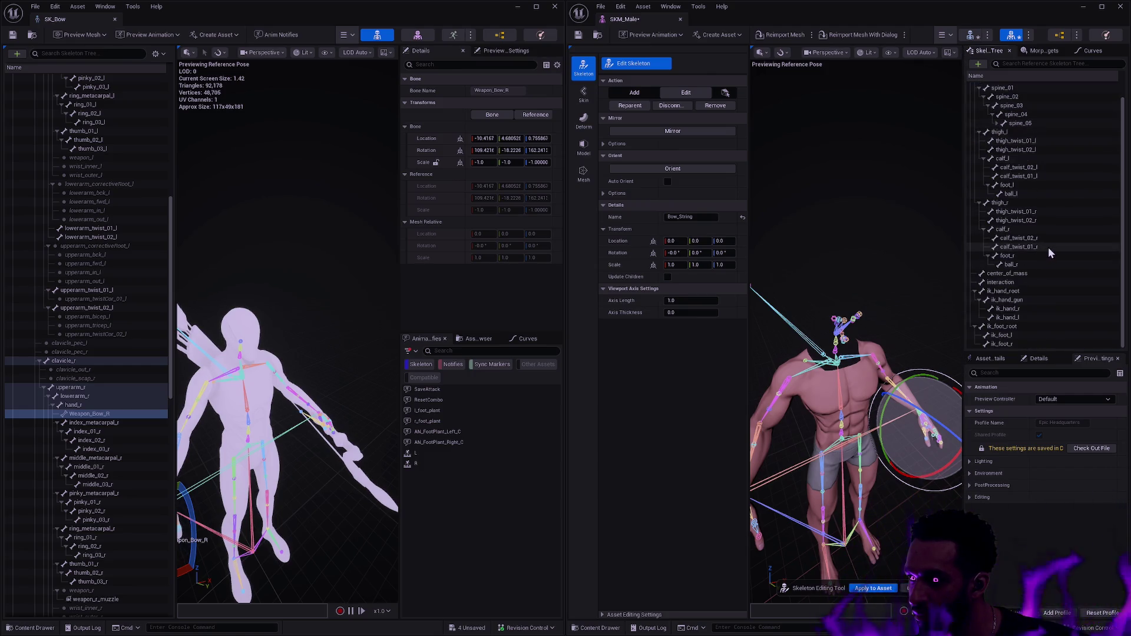
scroll(1040, 285, up, 1)
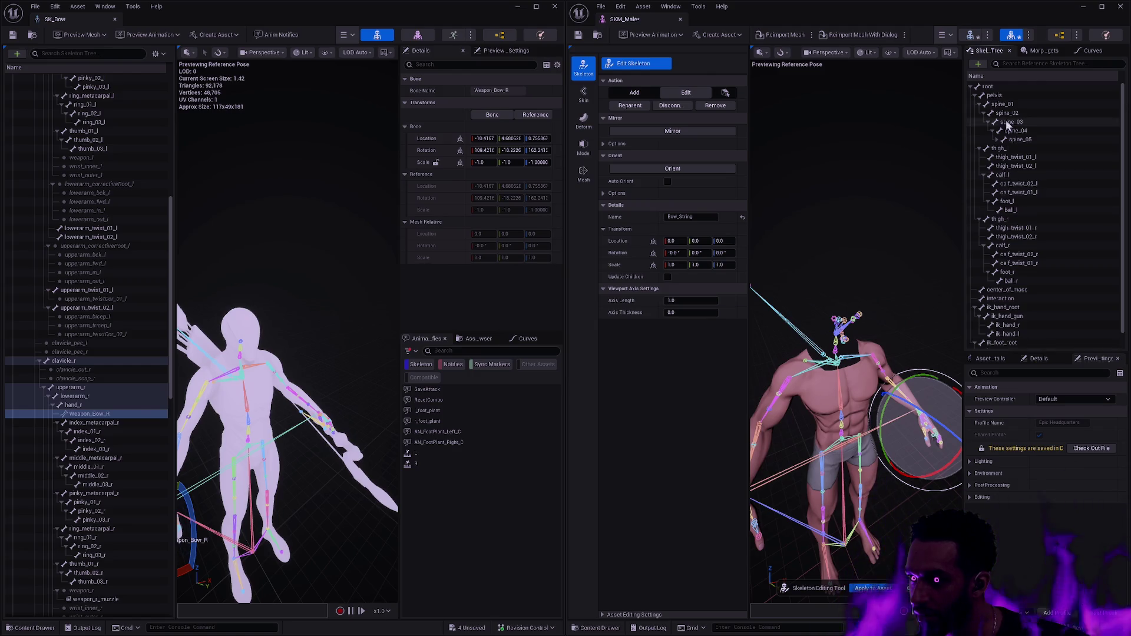
click(980, 148)
click(981, 158)
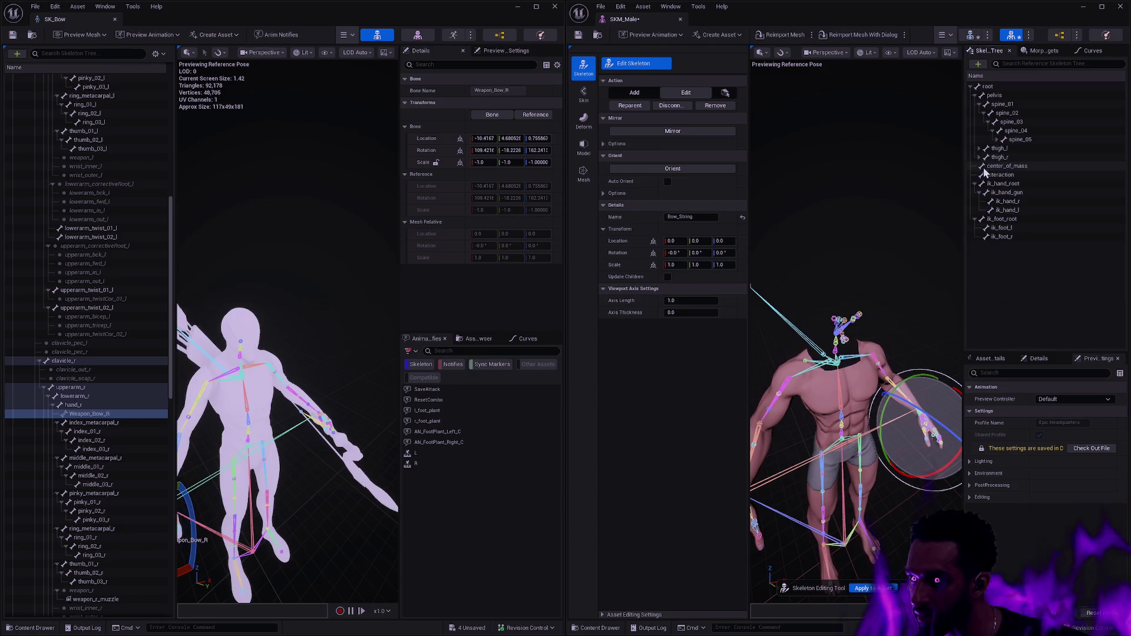
click(1000, 141)
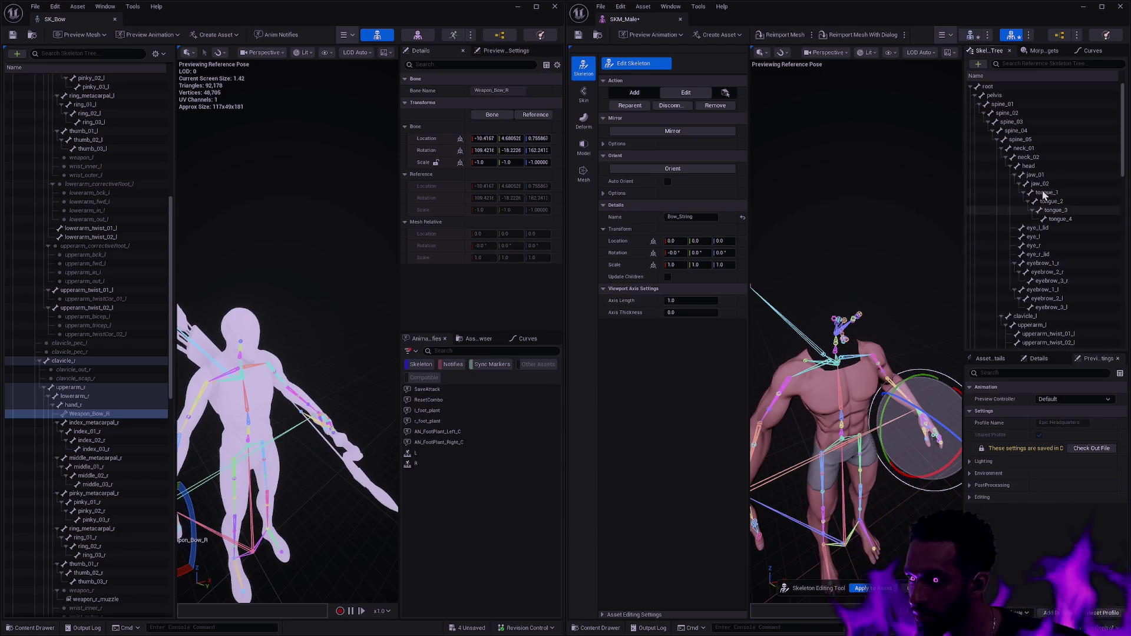
click(1010, 165)
click(1008, 175)
scroll(1065, 232, down, 2)
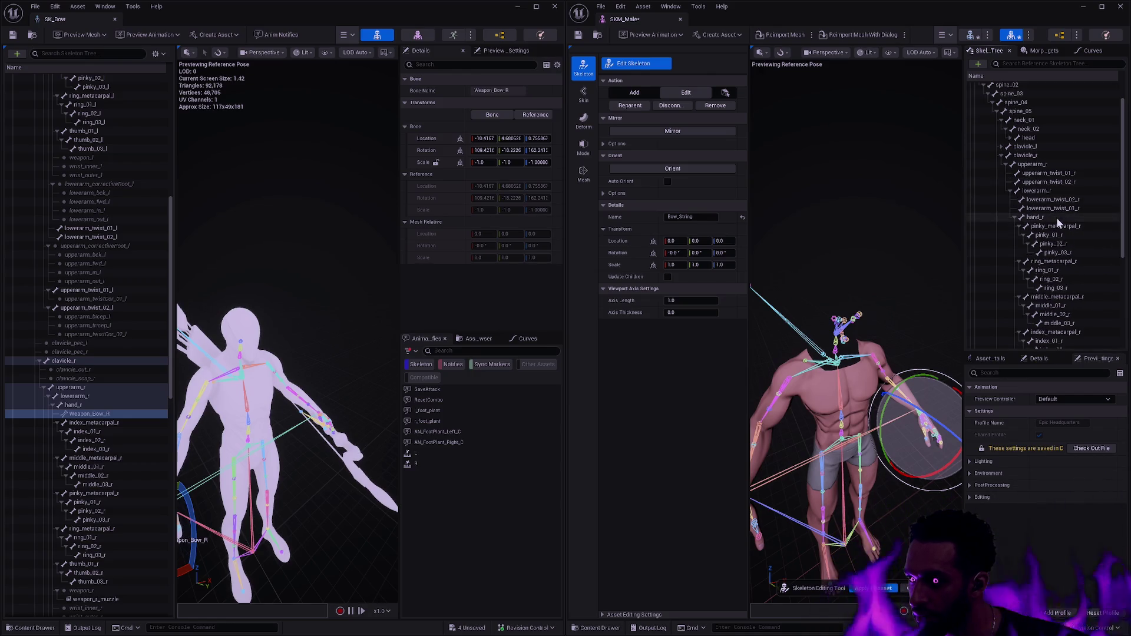
click(1058, 217)
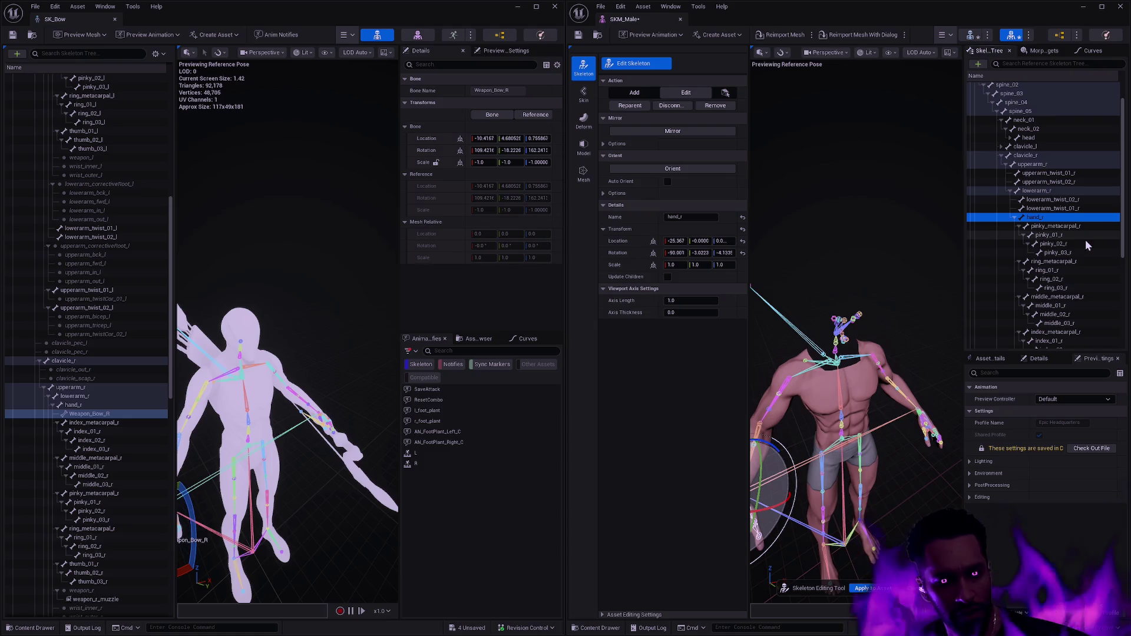
- Create a Weapon_Bow_R bone under hand_r and apply the edit to SKM_Male
right_click(1058, 220)
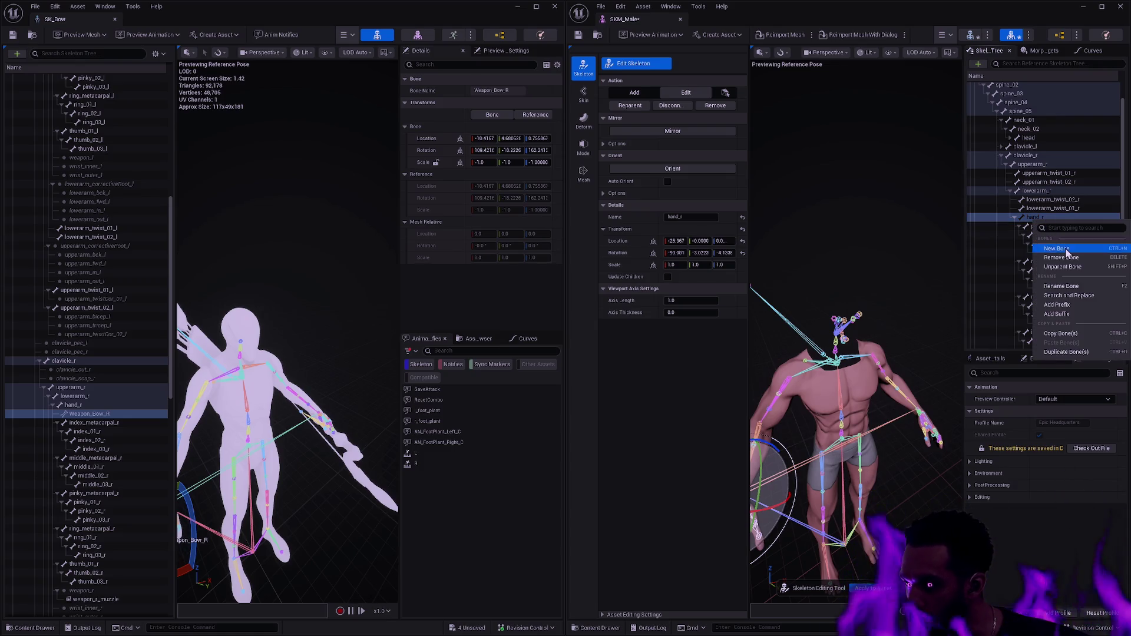
click(1065, 249)
click(687, 218)
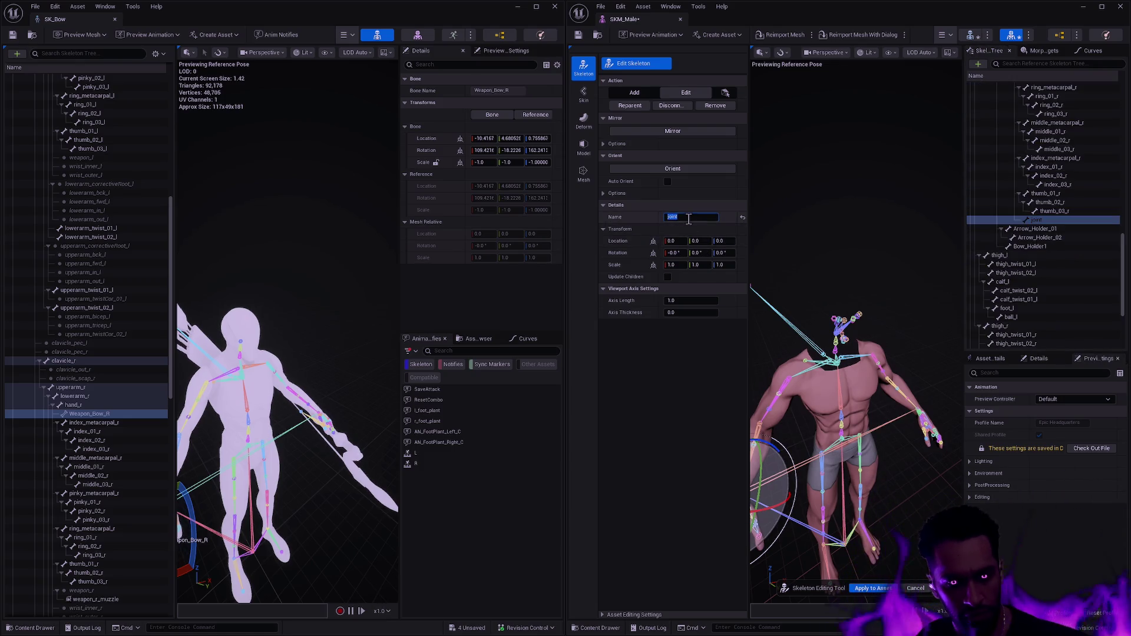
text(Weapon_Bow_R)
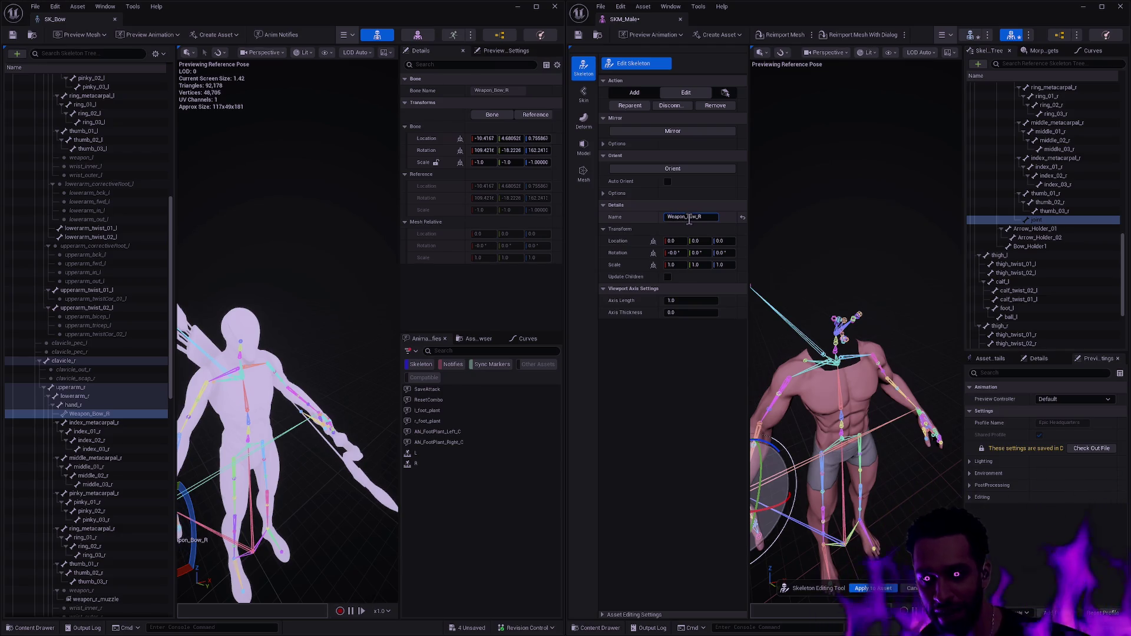
key(BackSpace)
text(b)
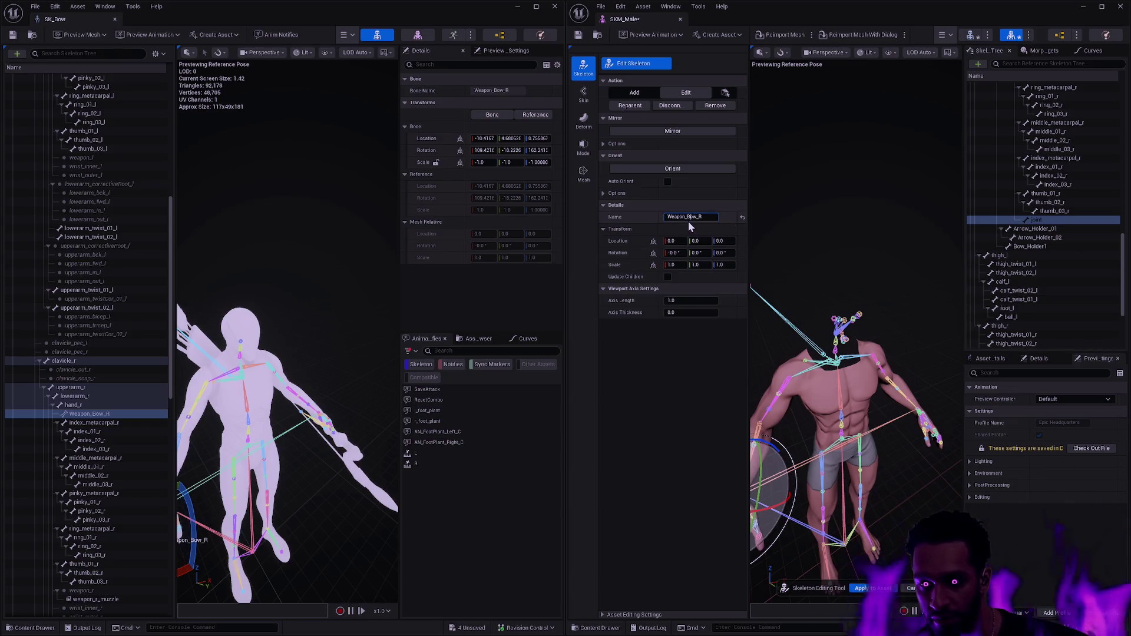
text(R)
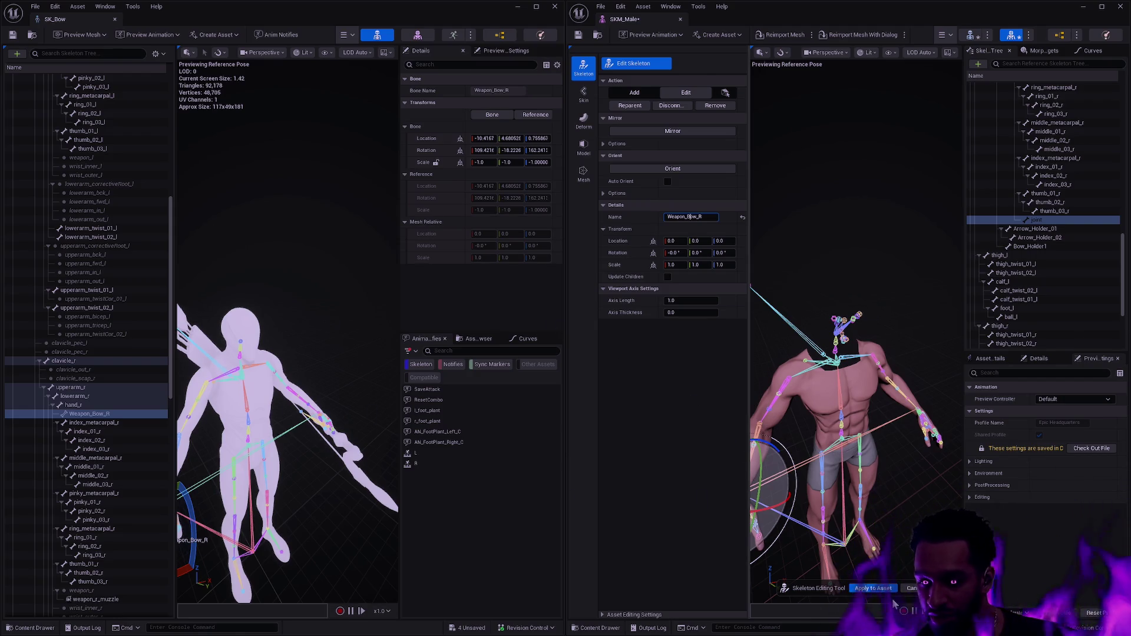
click(876, 589)
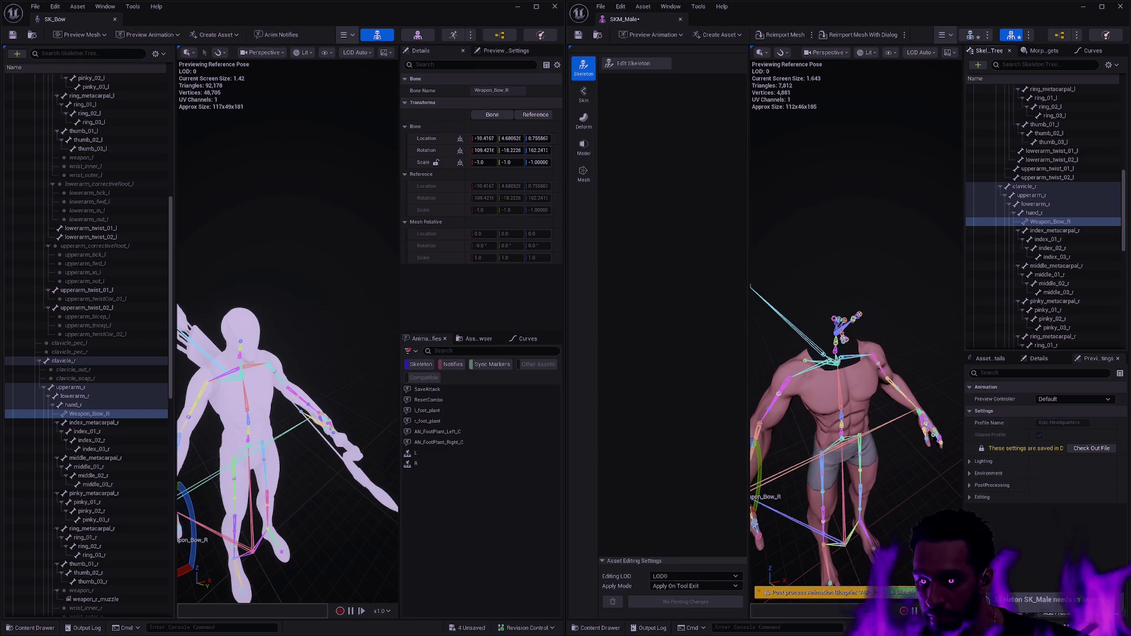
- Give Weapon_Bow_R the bow bone's location, rotation and -1 scale
click(642, 66)
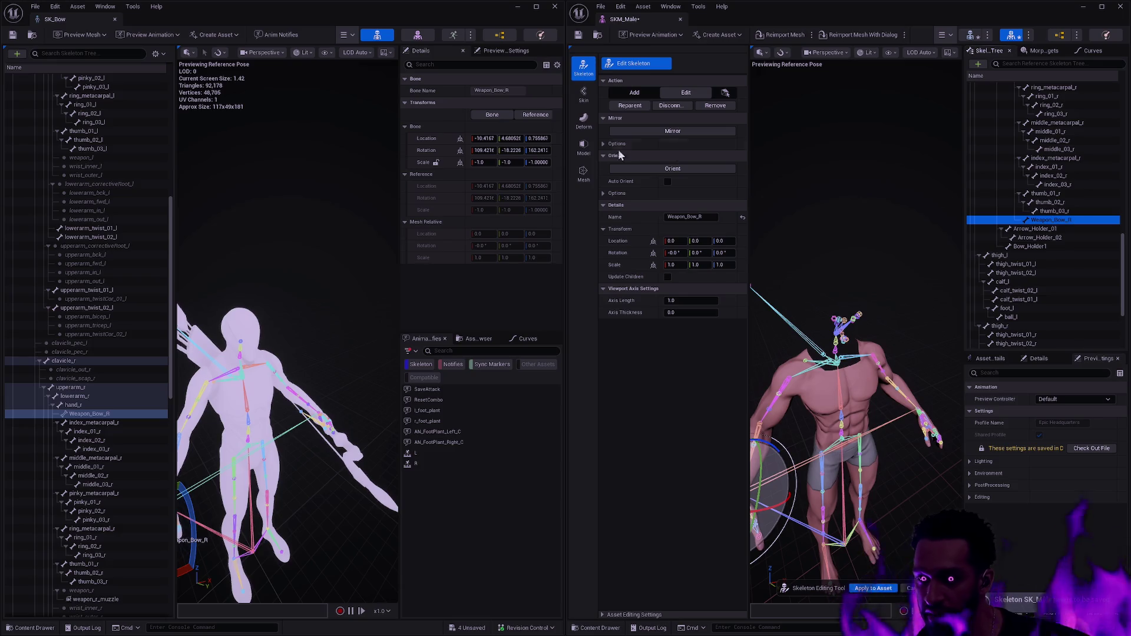
shift+right_click(427, 138)
shift+click(618, 241)
shift+right_click(426, 150)
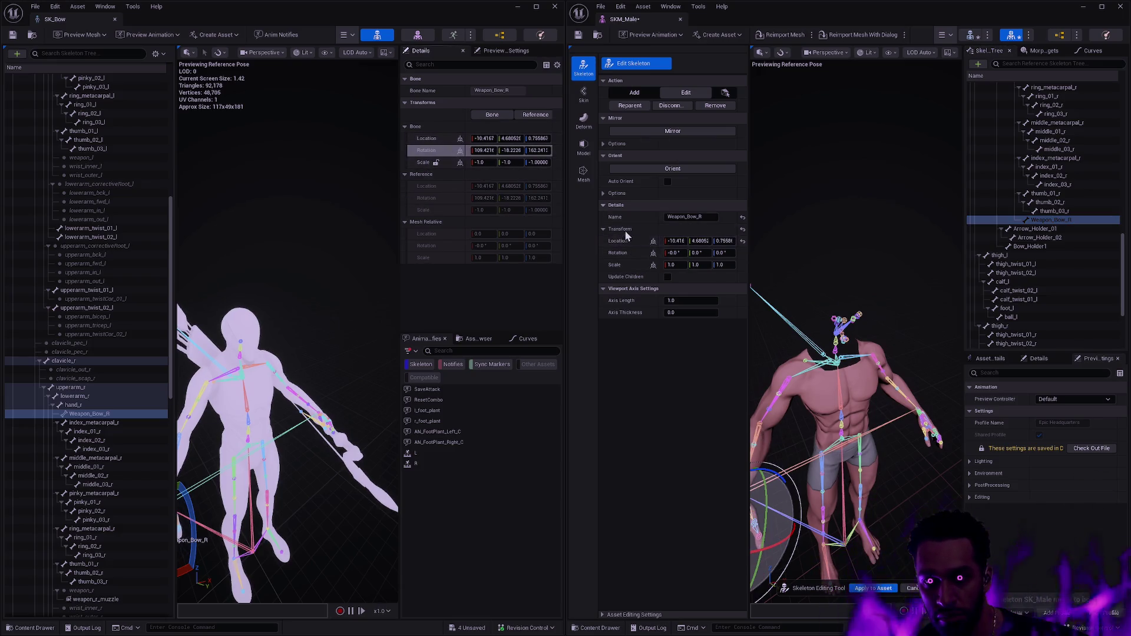
shift+click(626, 253)
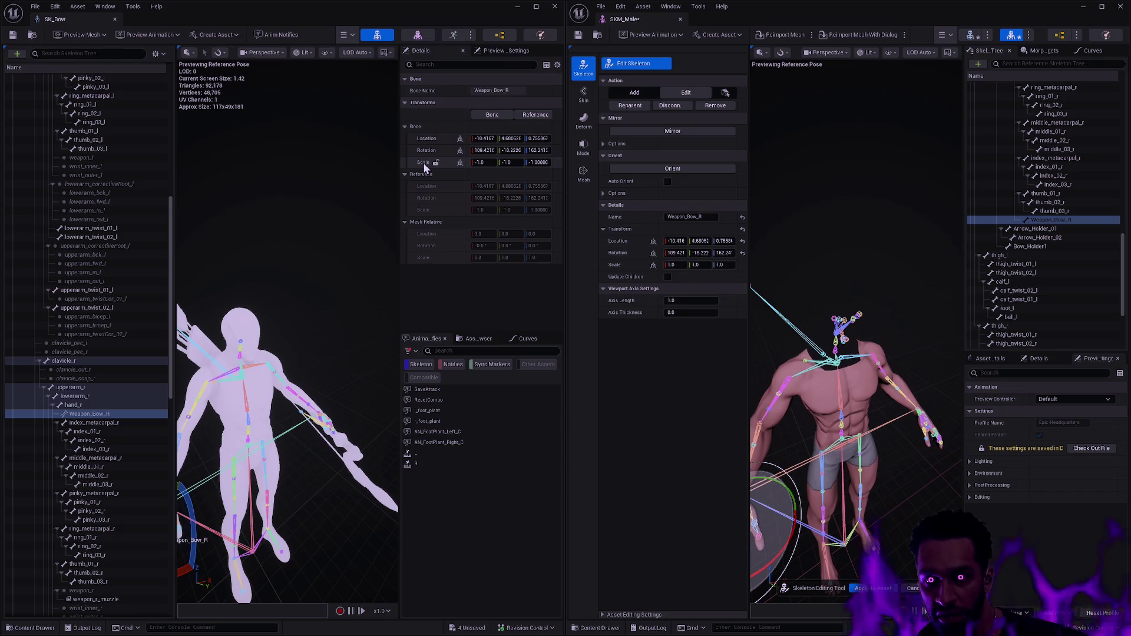
shift+right_click(425, 163)
shift+click(626, 265)
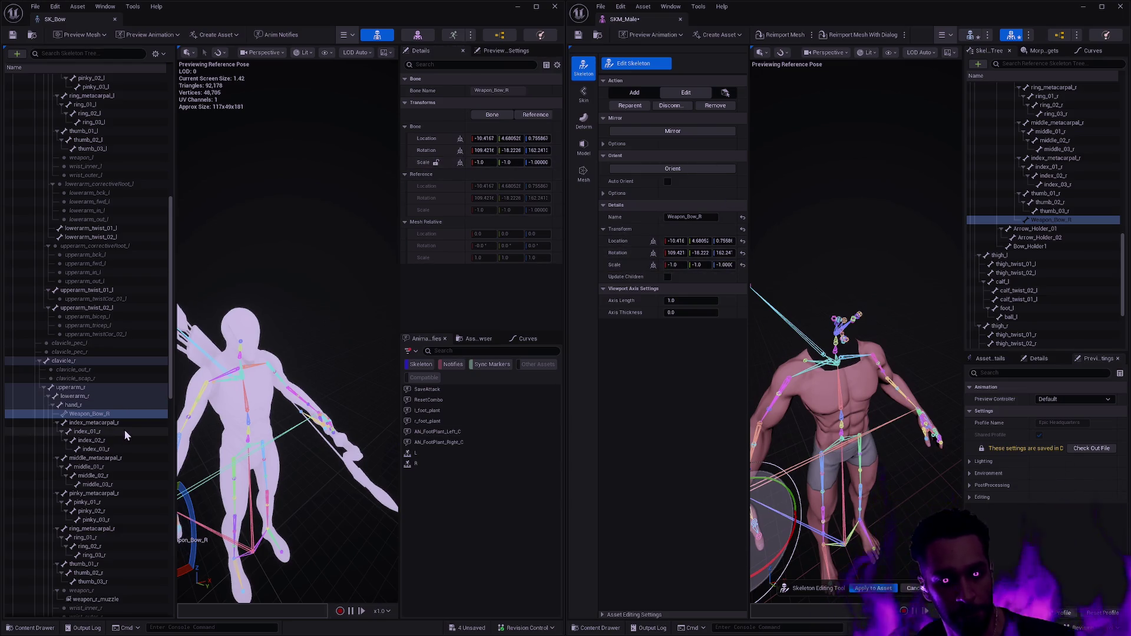
- Inspect SK_Bow's weapon_r bone and weapon_r_muzzle socket, framing the bow preview
scroll(124, 426, down, 3)
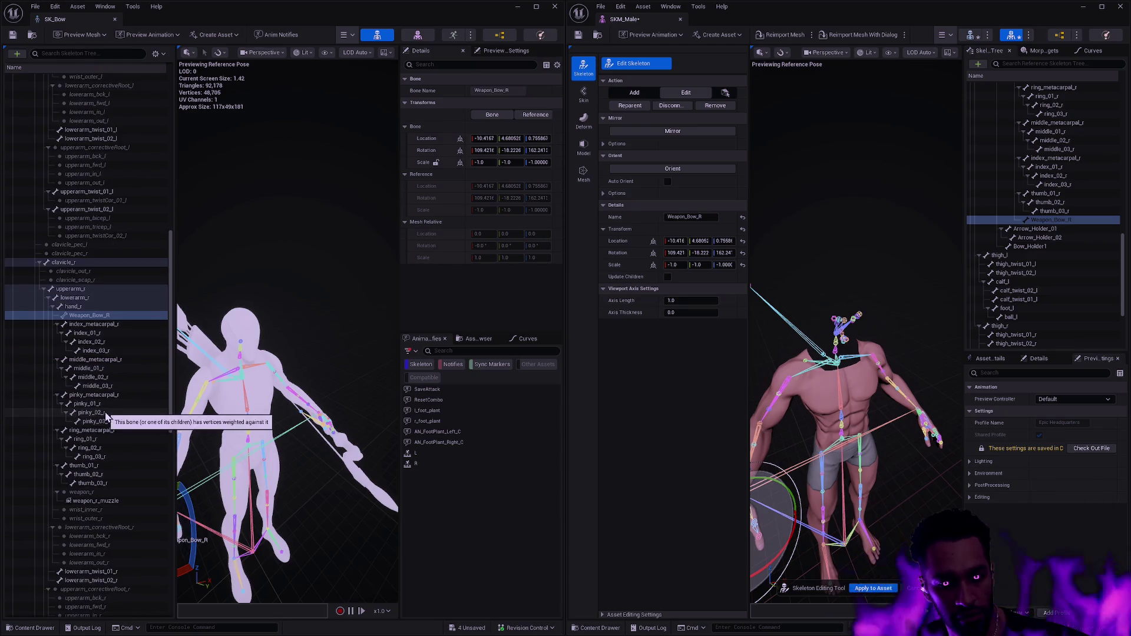
scroll(123, 448, down, 3)
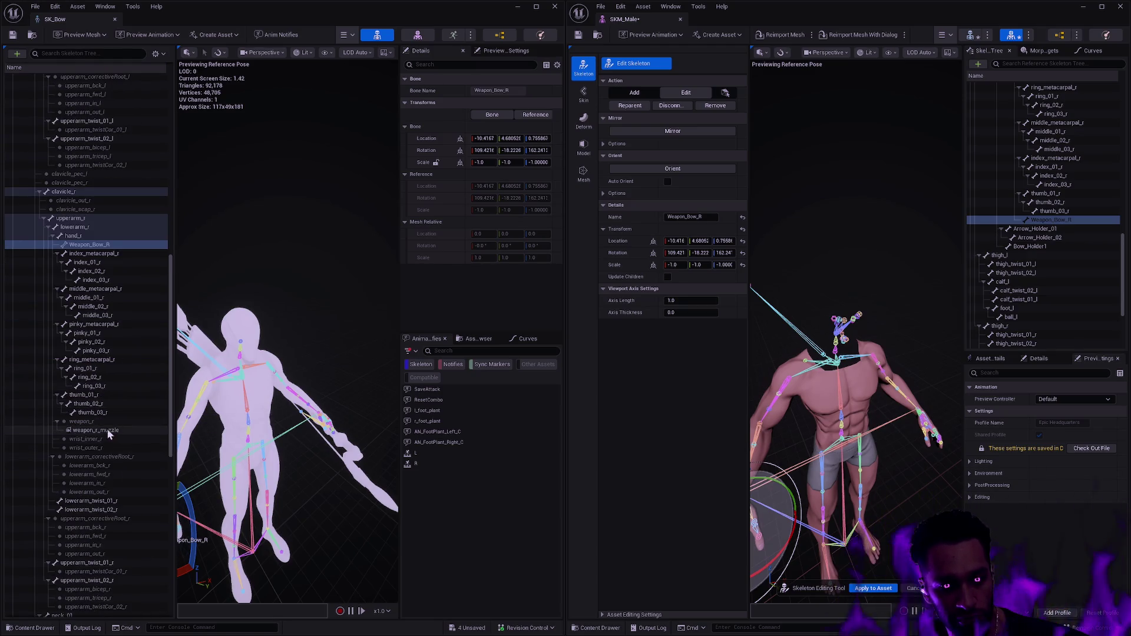
click(115, 421)
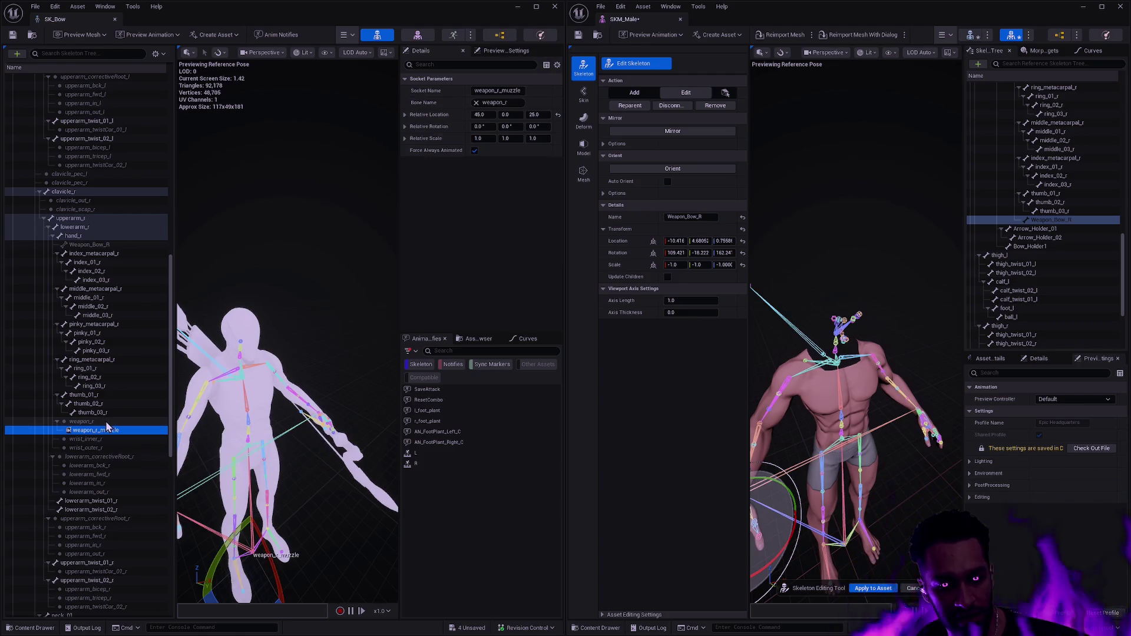
click(104, 429)
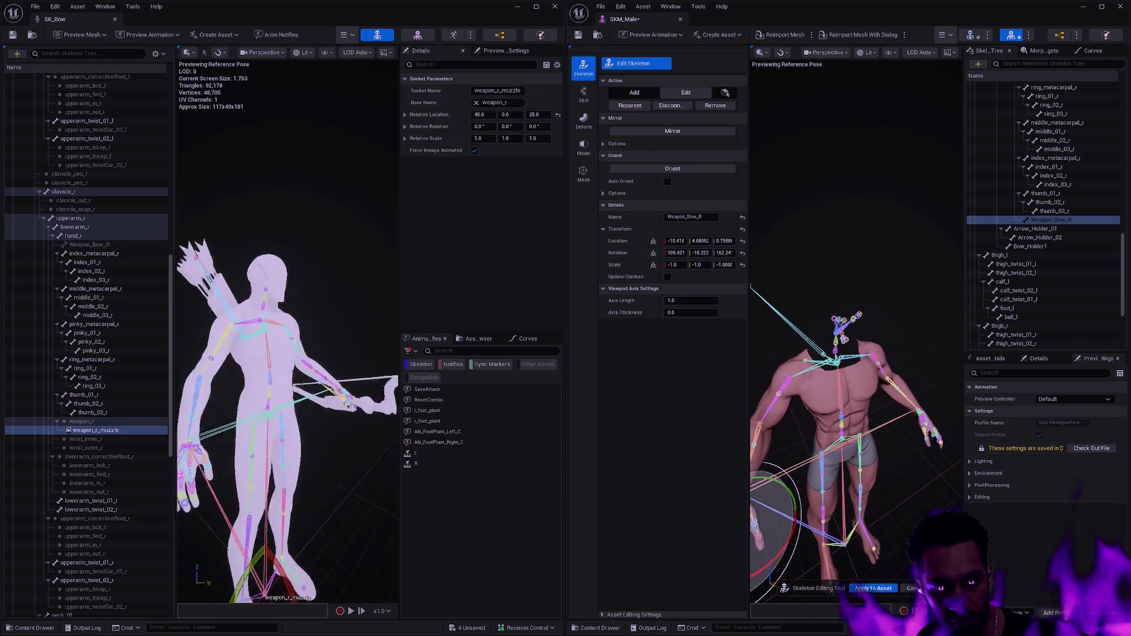
mouse_move(289, 353)
mouse_down()
mouse_move(265, 354)
mouse_move(295, 348)
mouse_up()
drag(284, 580, 283, 575)
drag(169, 402, 172, 506)
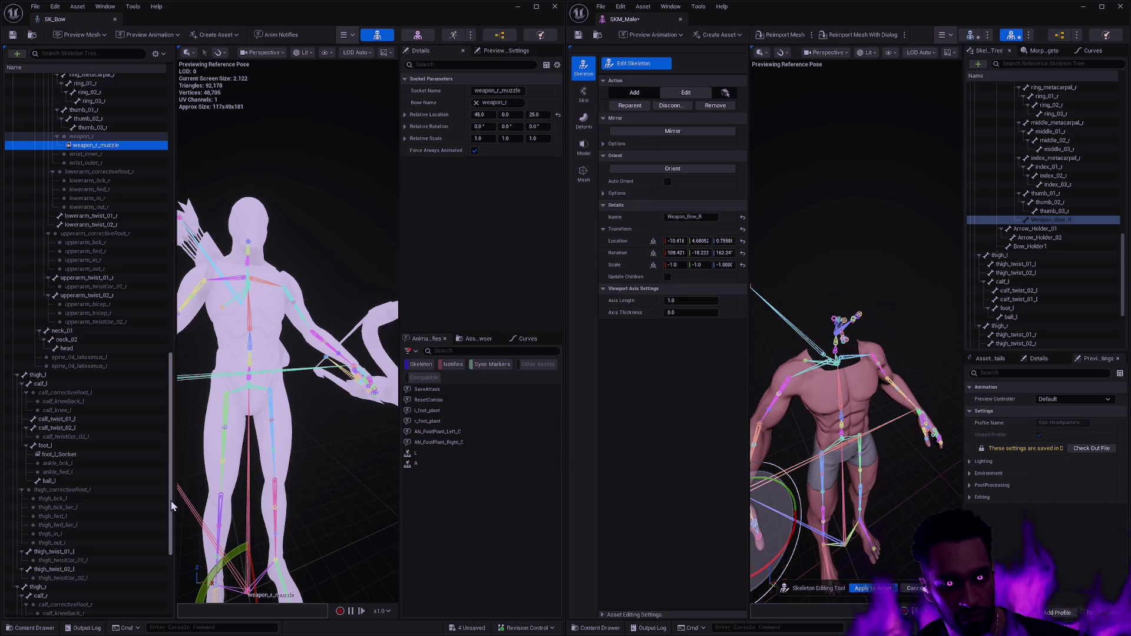
drag(172, 516, 181, 564)
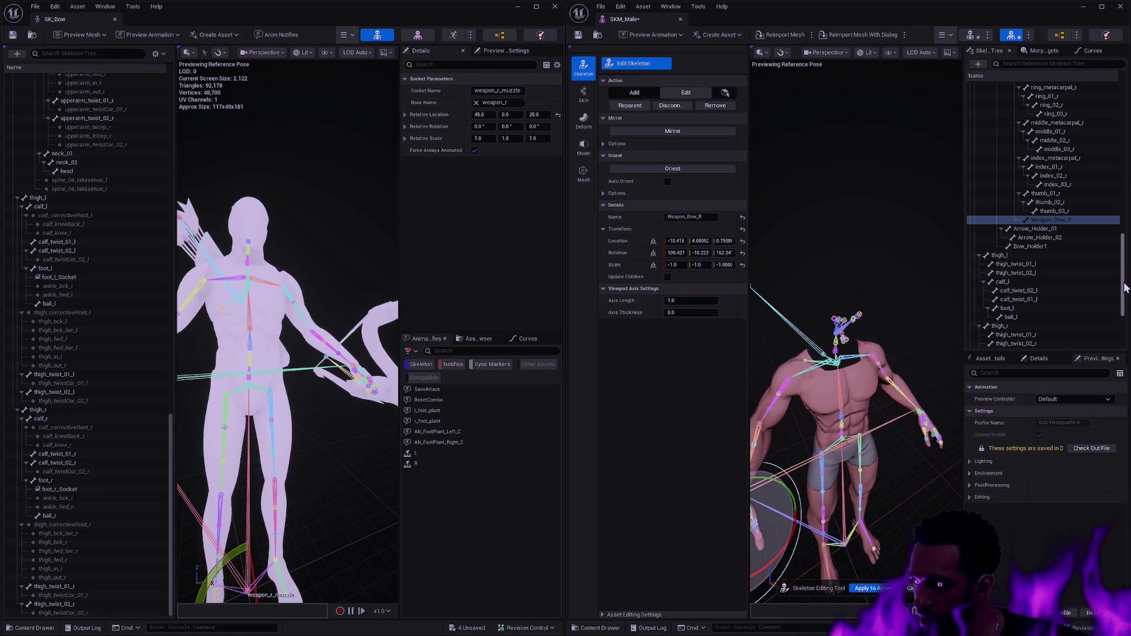
- Select Weapon_Bow_R on SKM_Male and finish skeleton editing to apply the bones
drag(1124, 286, 1124, 304)
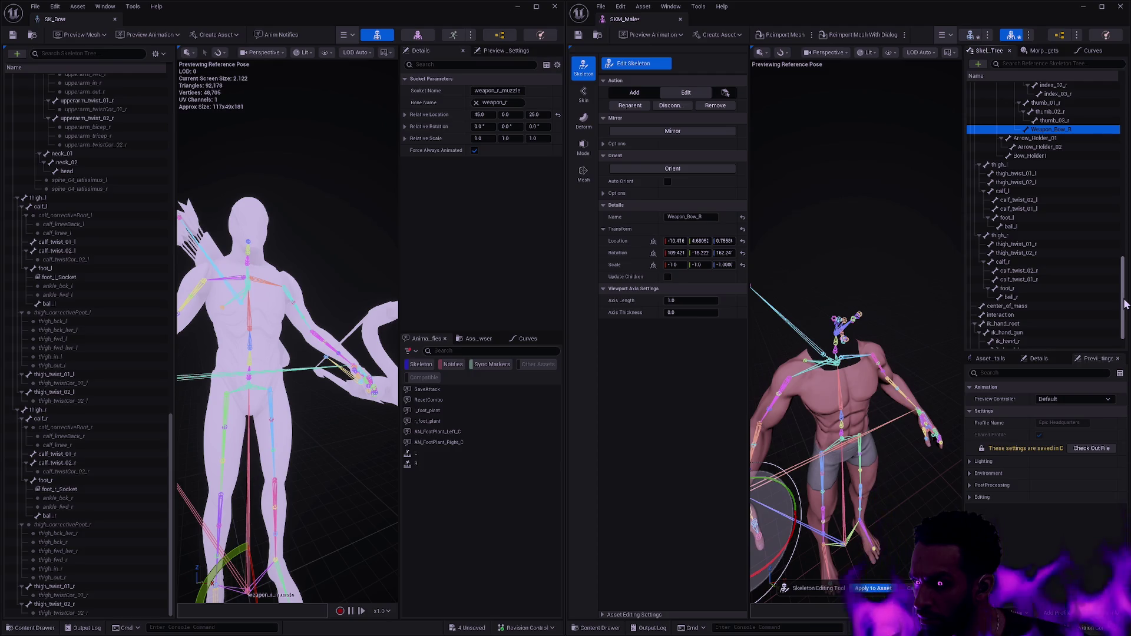
scroll(1043, 212, up, 15)
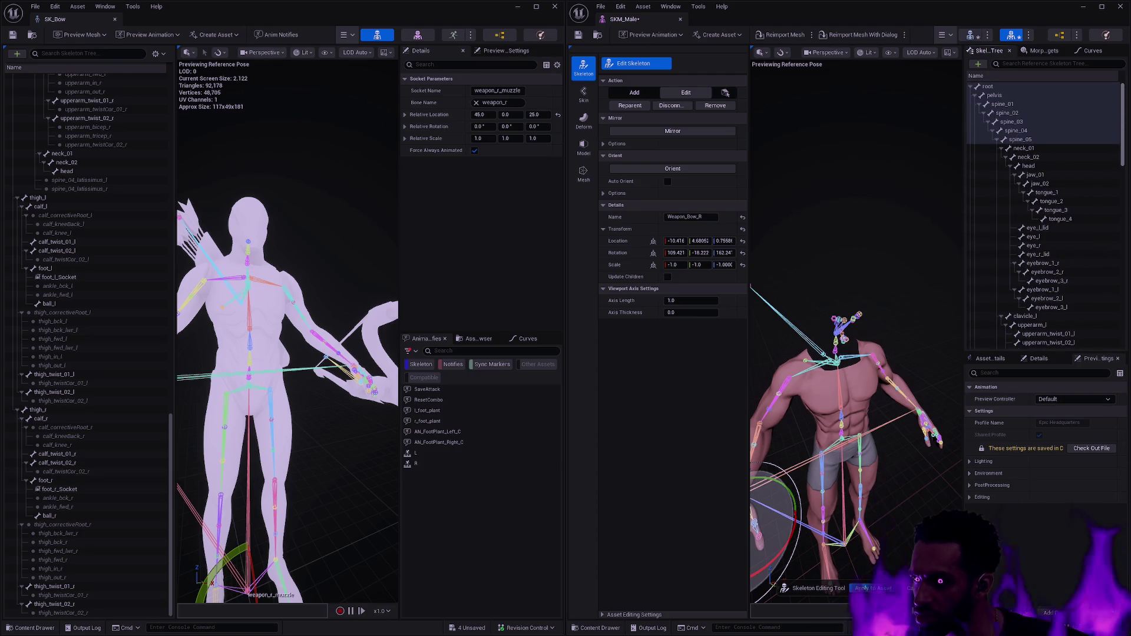
click(907, 423)
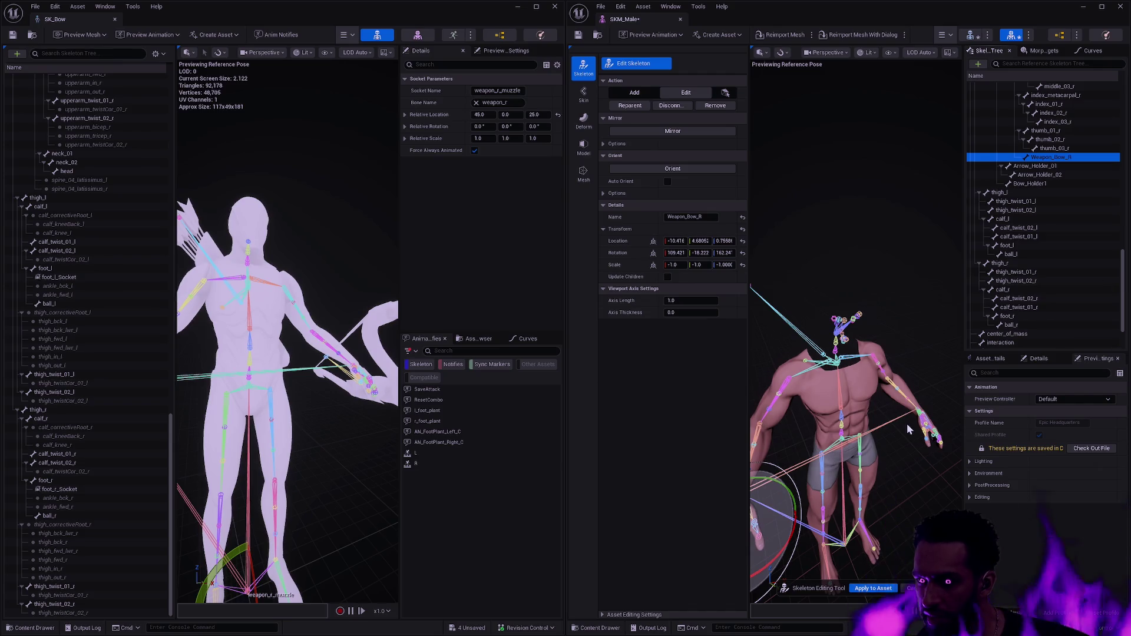
key(Return)
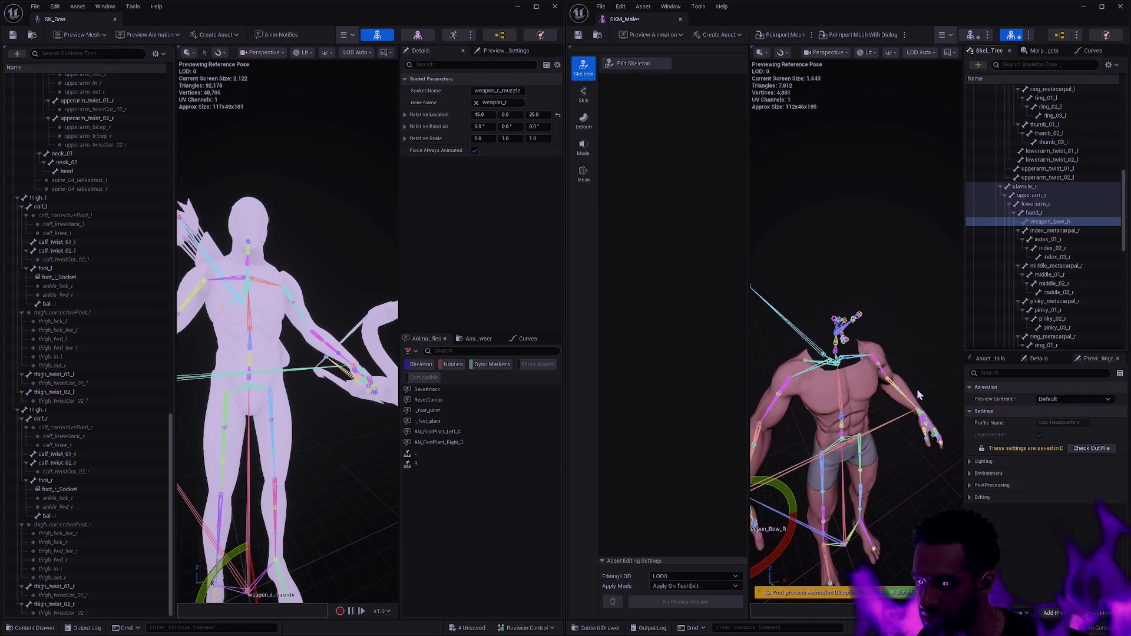
- Add a socket named foot_r_Socket to SKM_Male's foot_r bone
drag(1123, 235, 1127, 334)
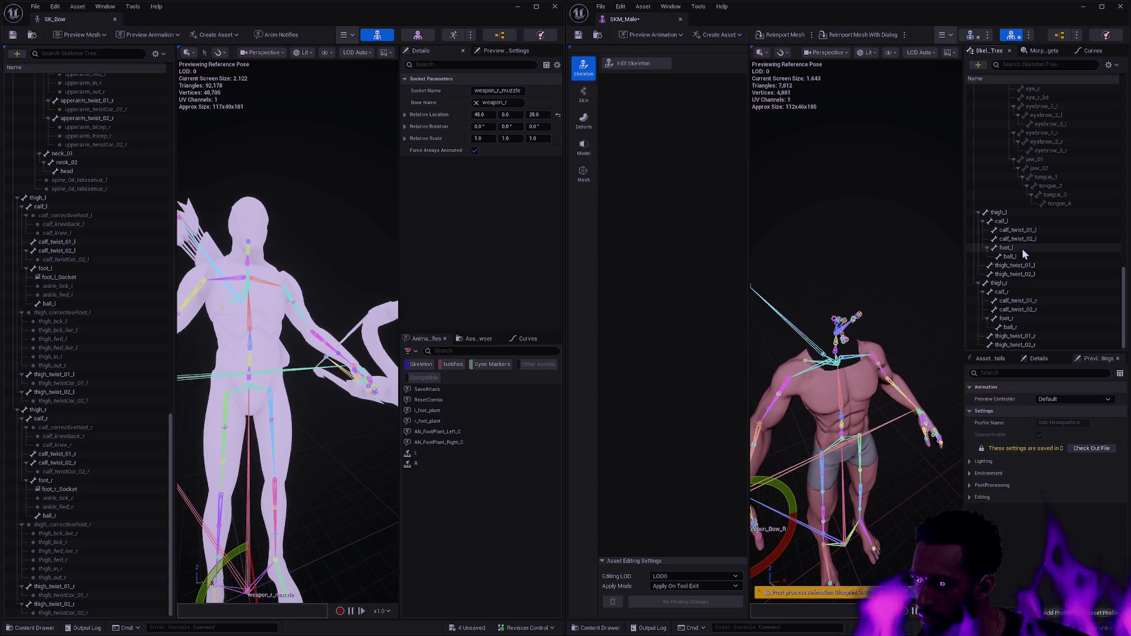
right_click(1018, 317)
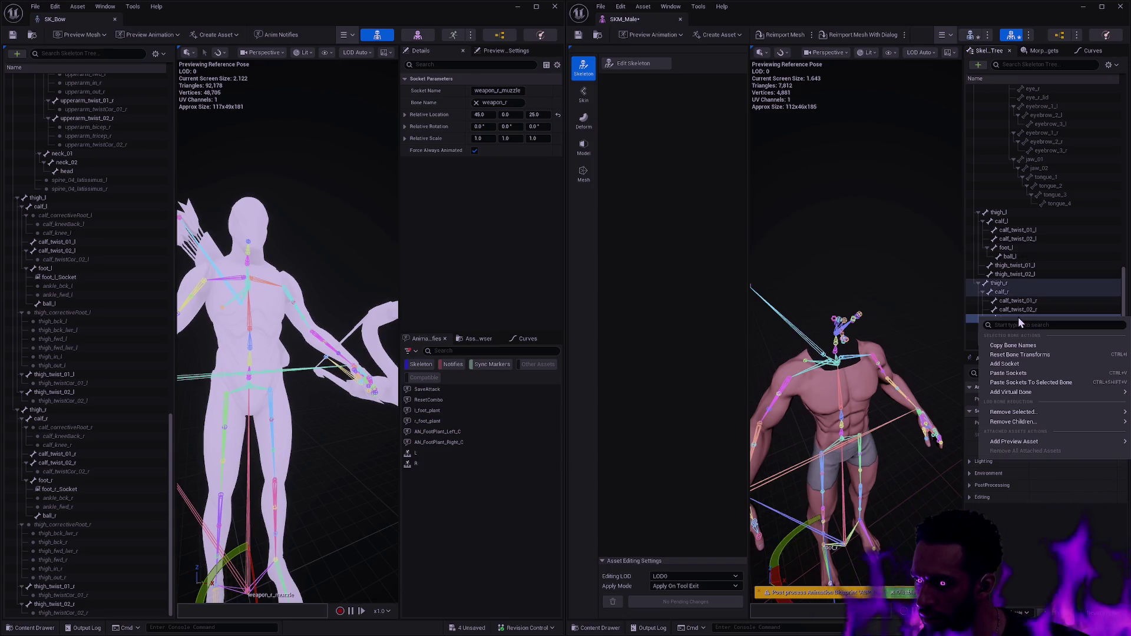
click(1021, 365)
key(F2)
text(foot_r_Socket)
key(Return)
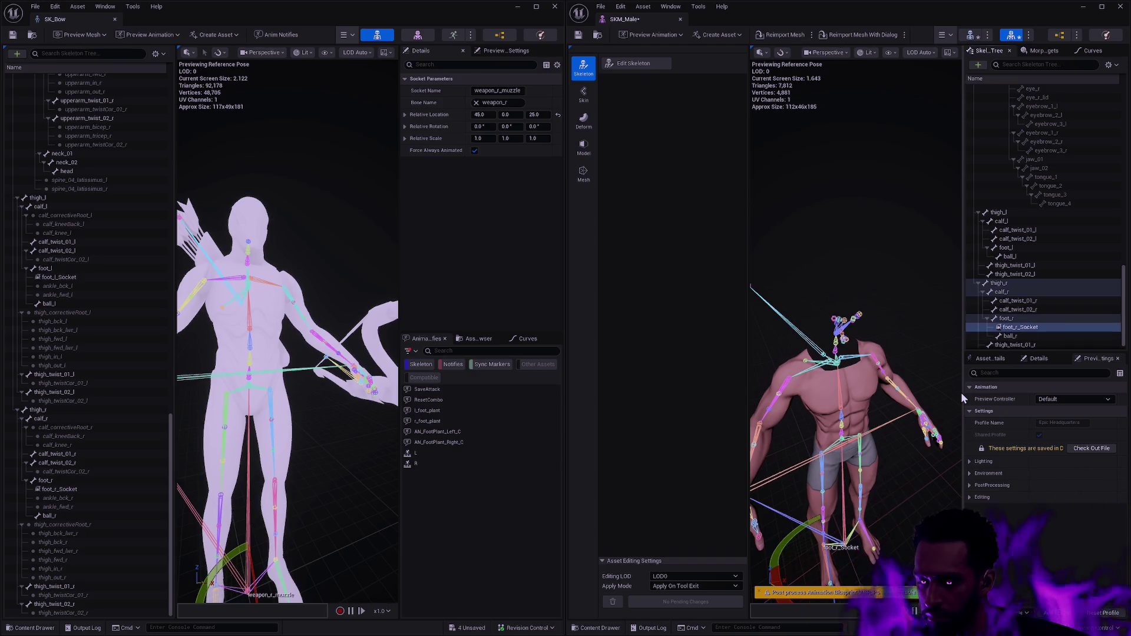
- Copy SK_Bow's foot_r_Socket rotation -90, 0, -90 onto the new socket
click(80, 489)
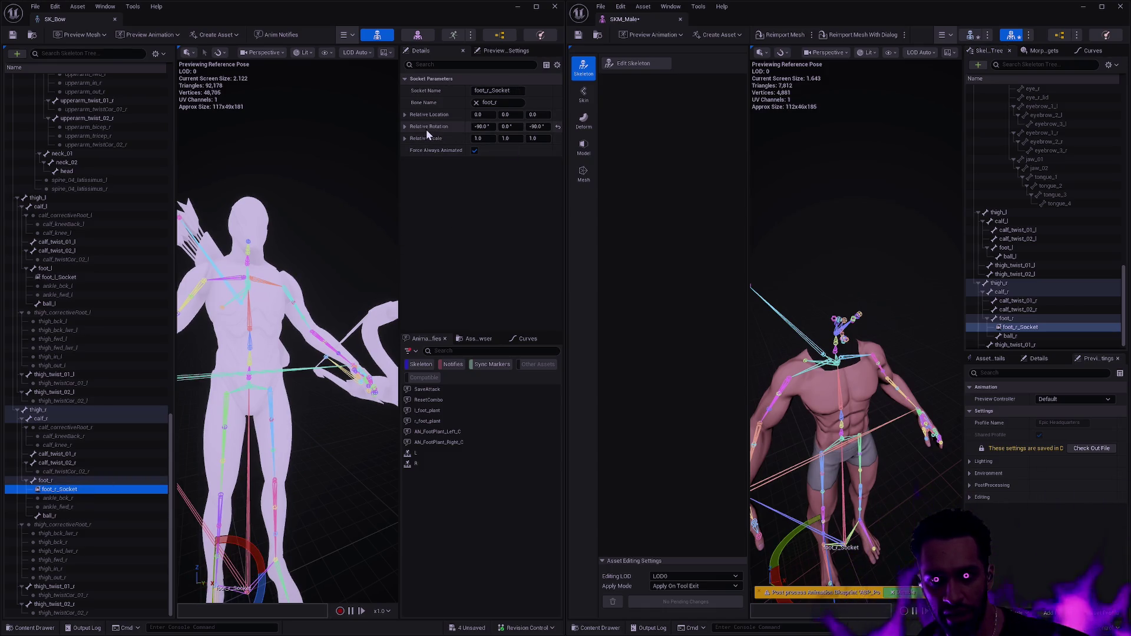
click(427, 124)
click(1065, 326)
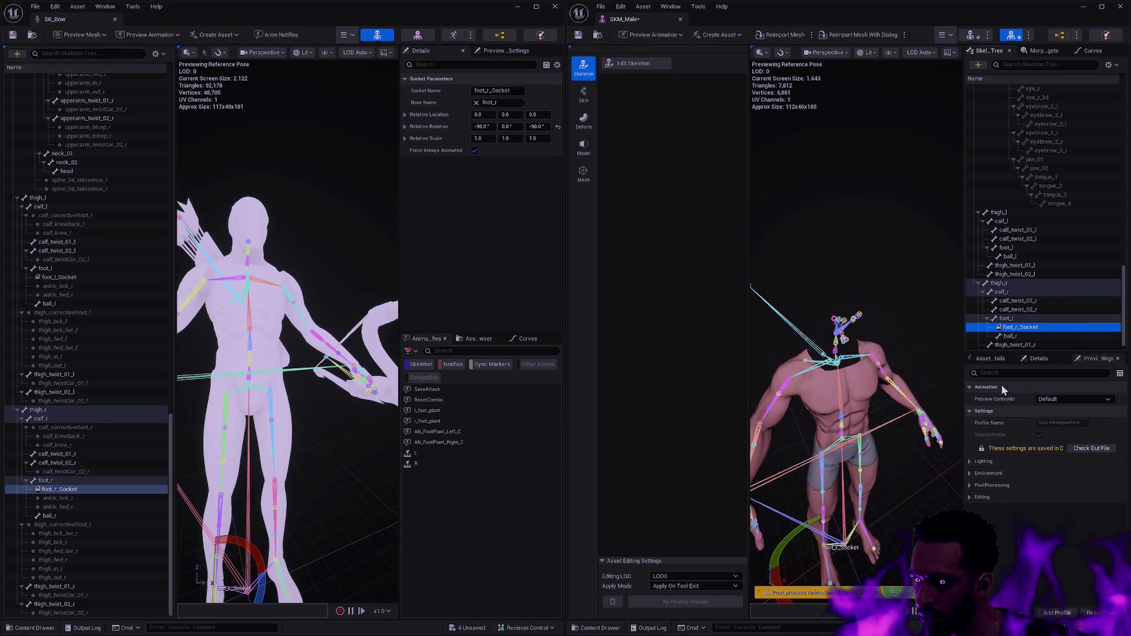
click(988, 357)
click(1041, 358)
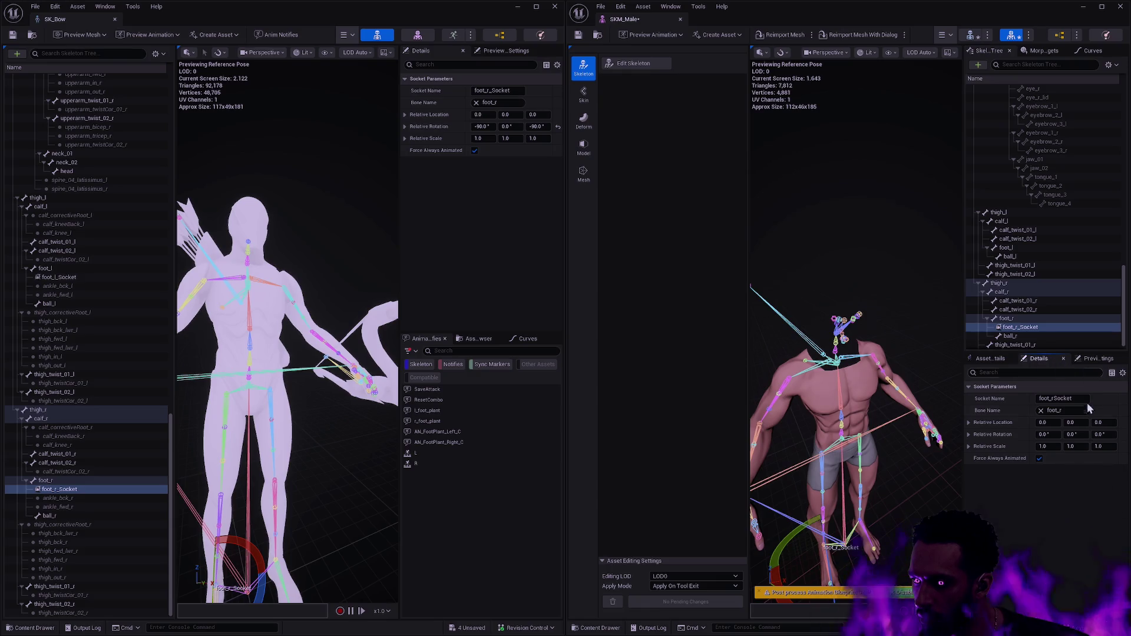
shift+click(998, 433)
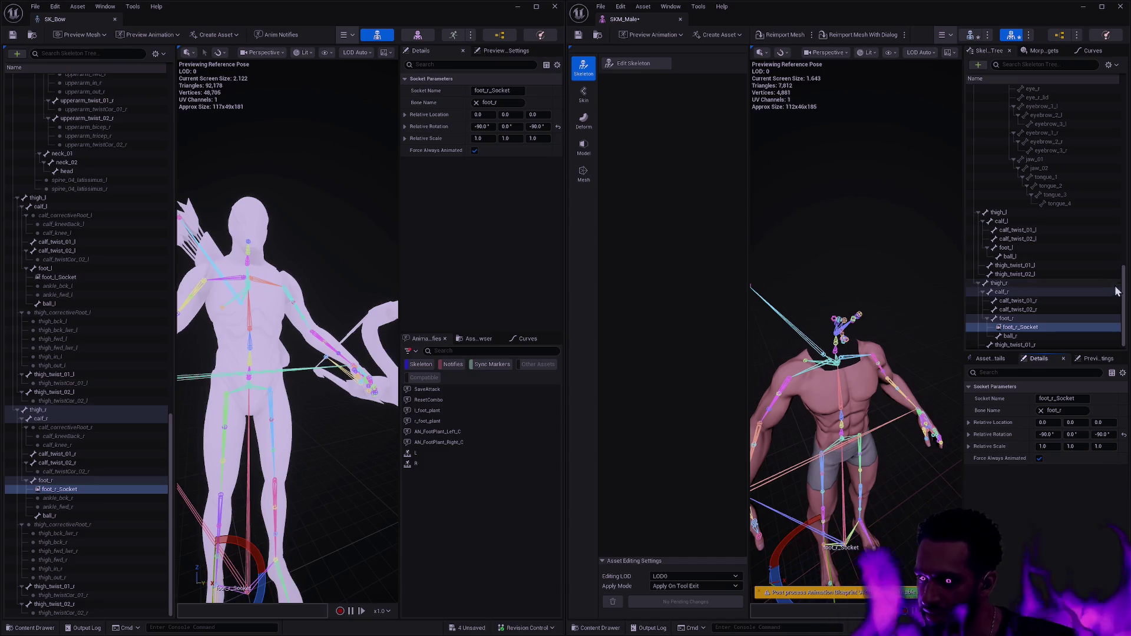
- Select the GameplayCue socket in both SKM_Male and SK_Bow to compare them
drag(1123, 295, 1127, 94)
click(1031, 231)
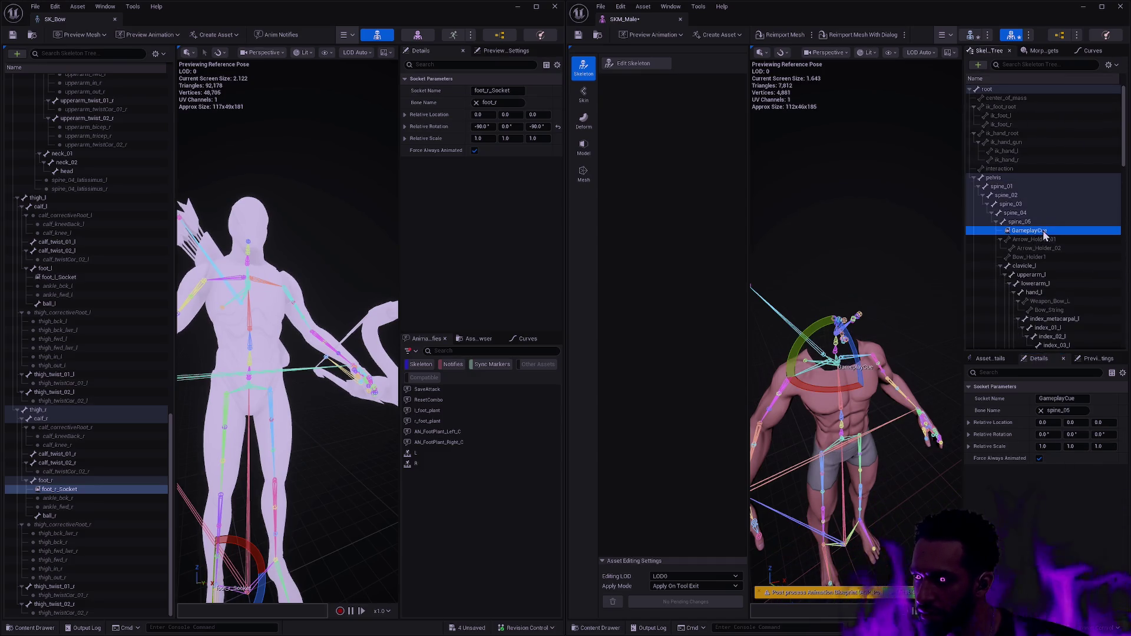
scroll(80, 213, up, 5)
scroll(80, 213, up, 10)
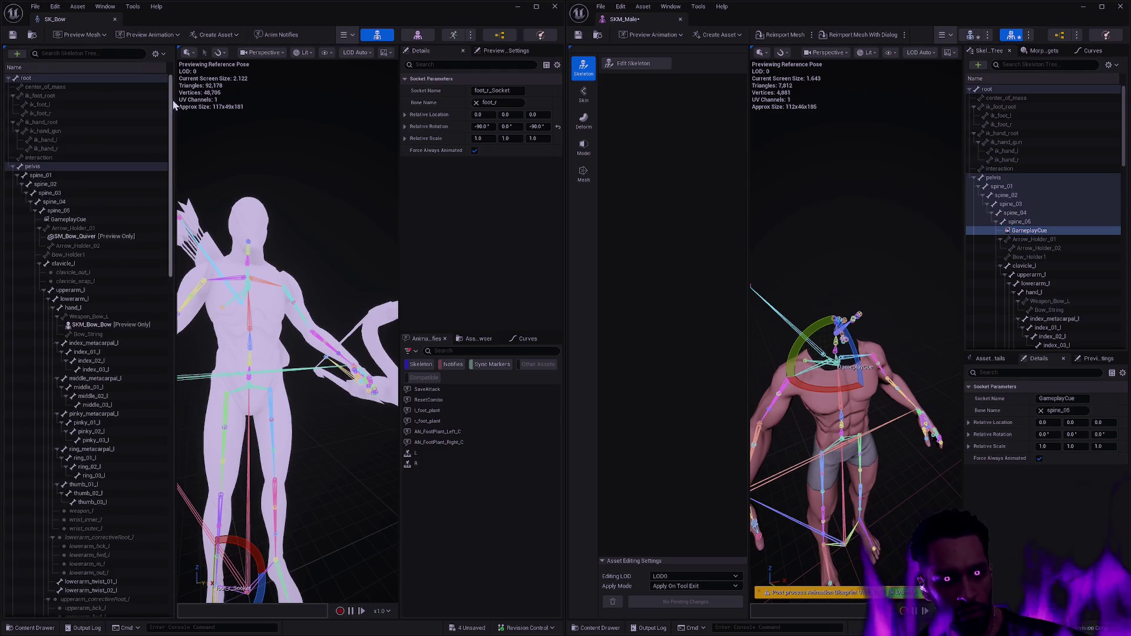
click(66, 219)
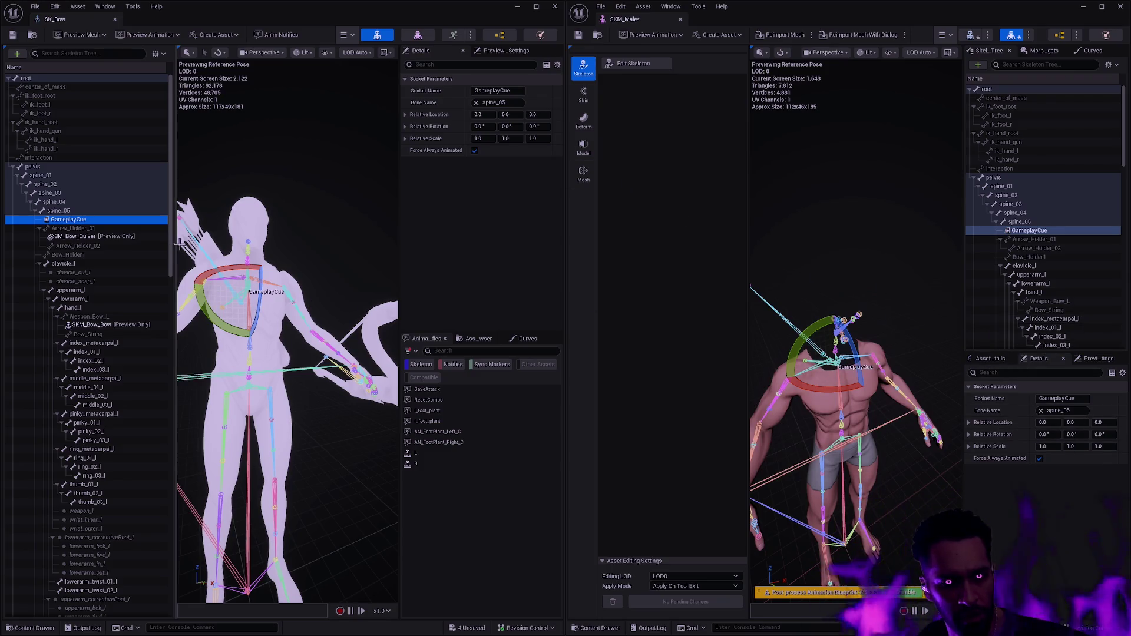
scroll(171, 229, down, 5)
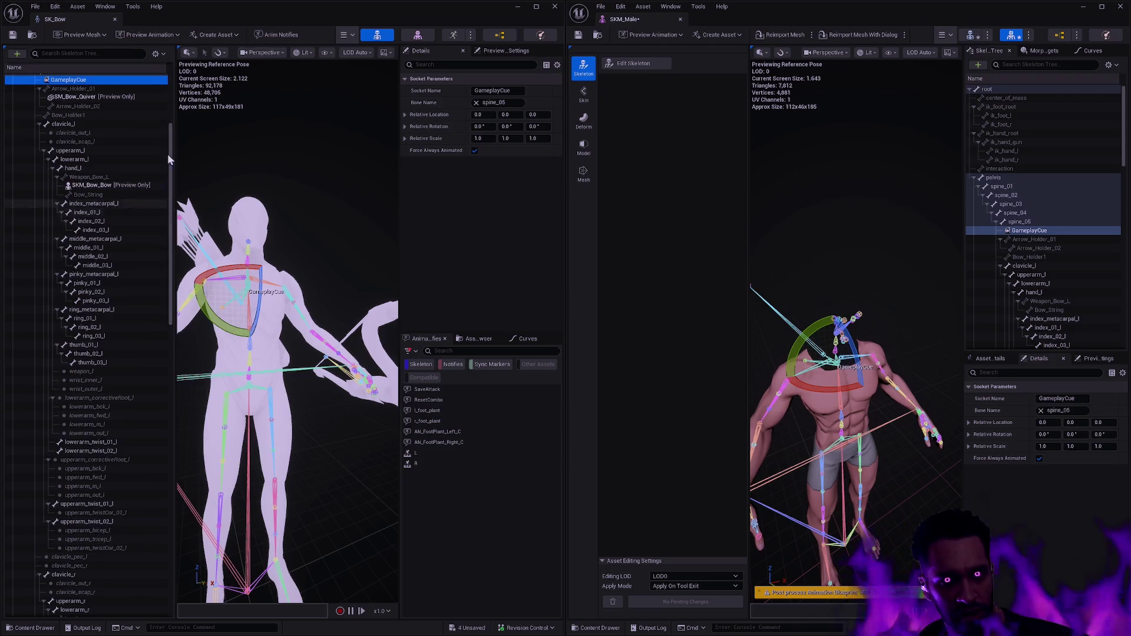
click(159, 54)
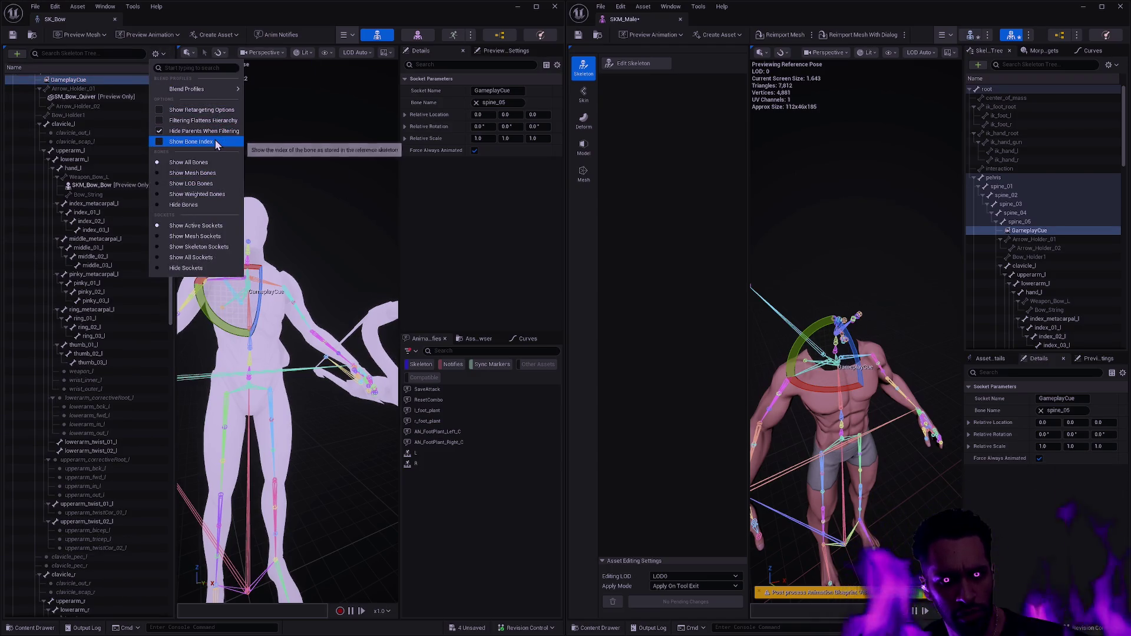
click(209, 260)
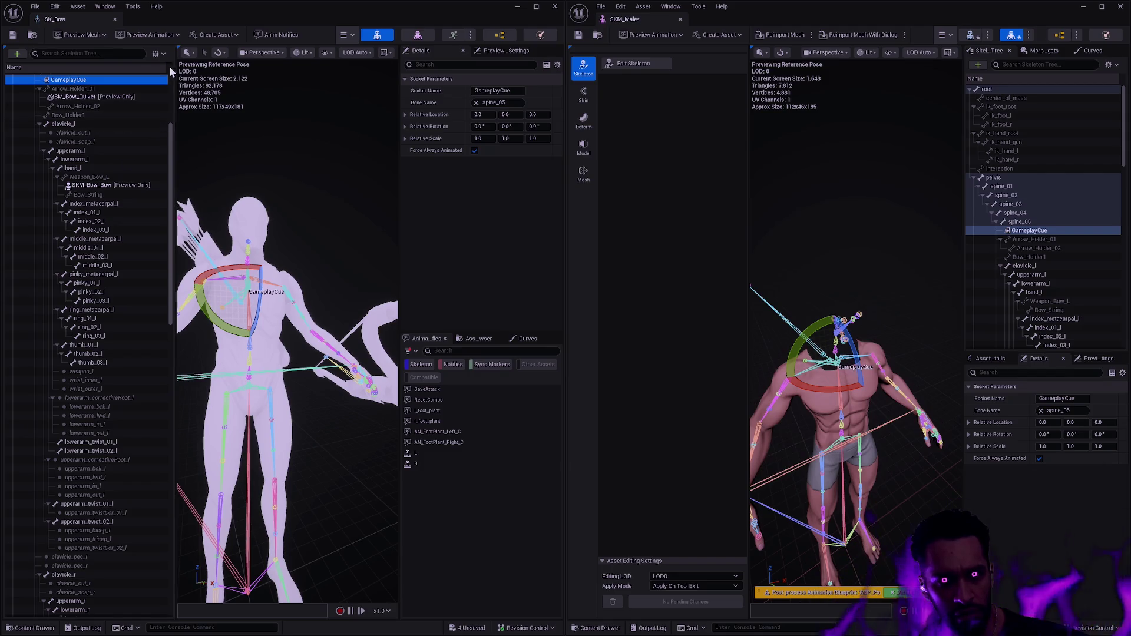
click(156, 54)
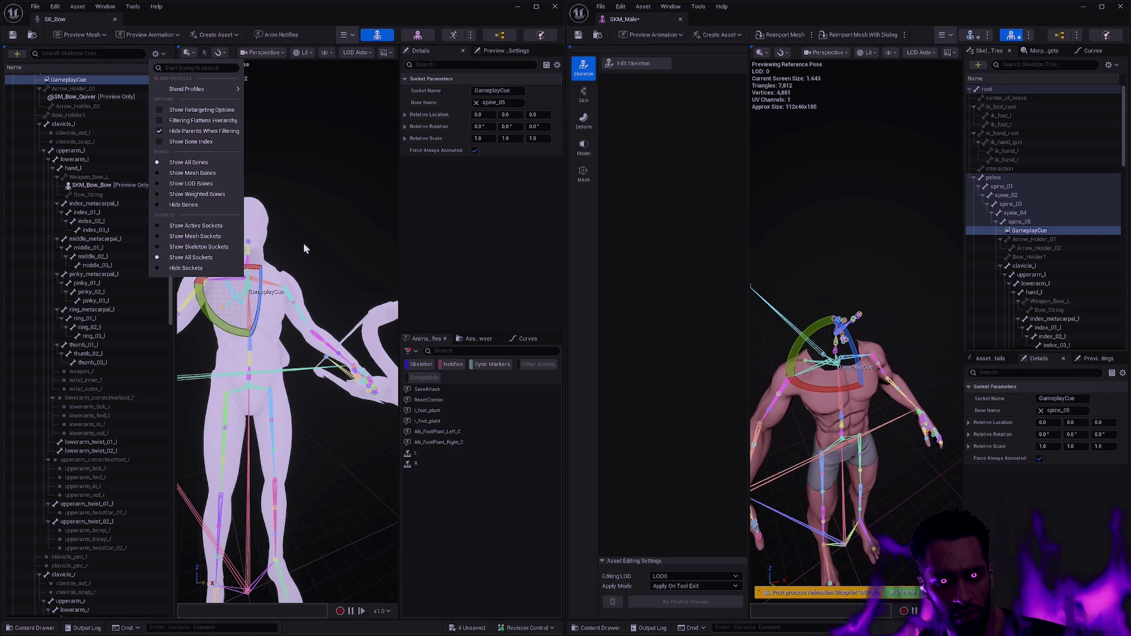
click(214, 226)
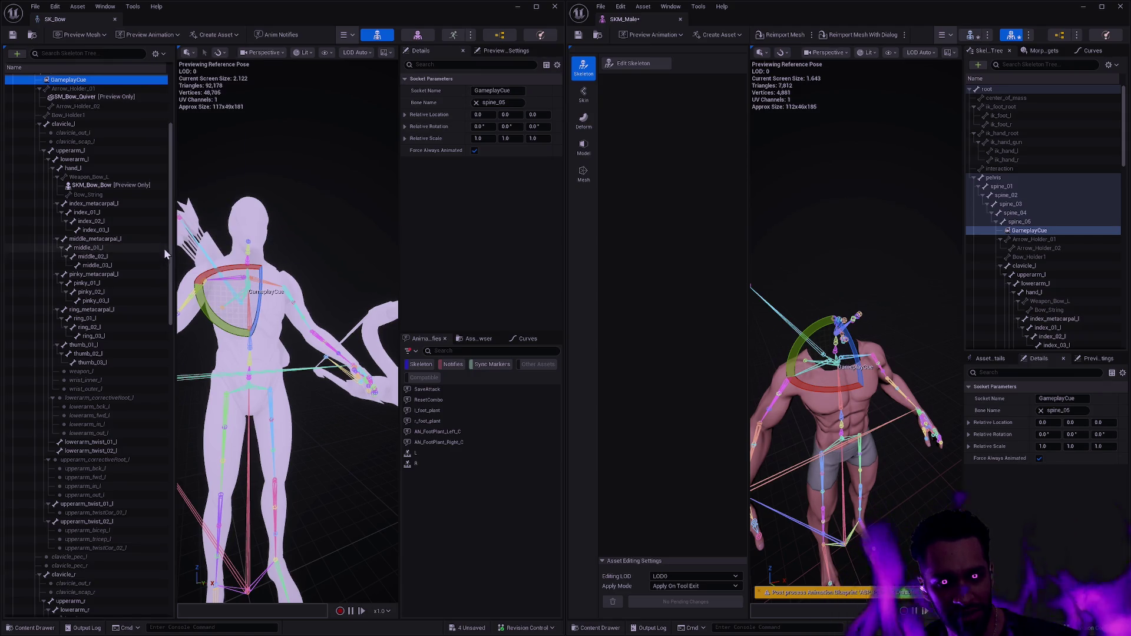
scroll(163, 249, down, 10)
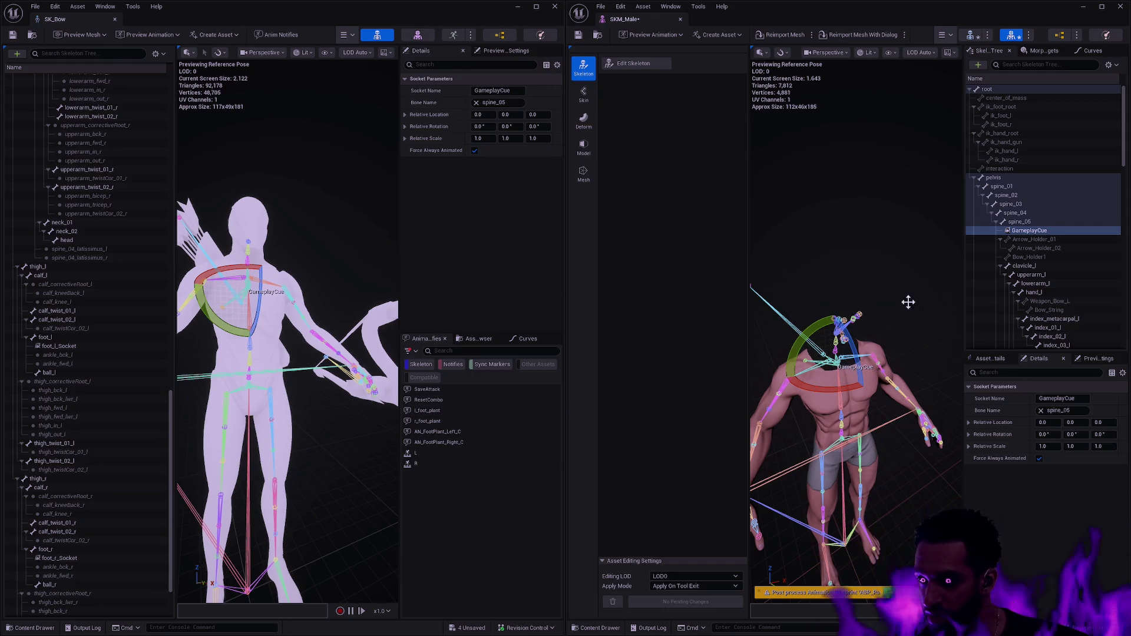
drag(1124, 125, 1123, 308)
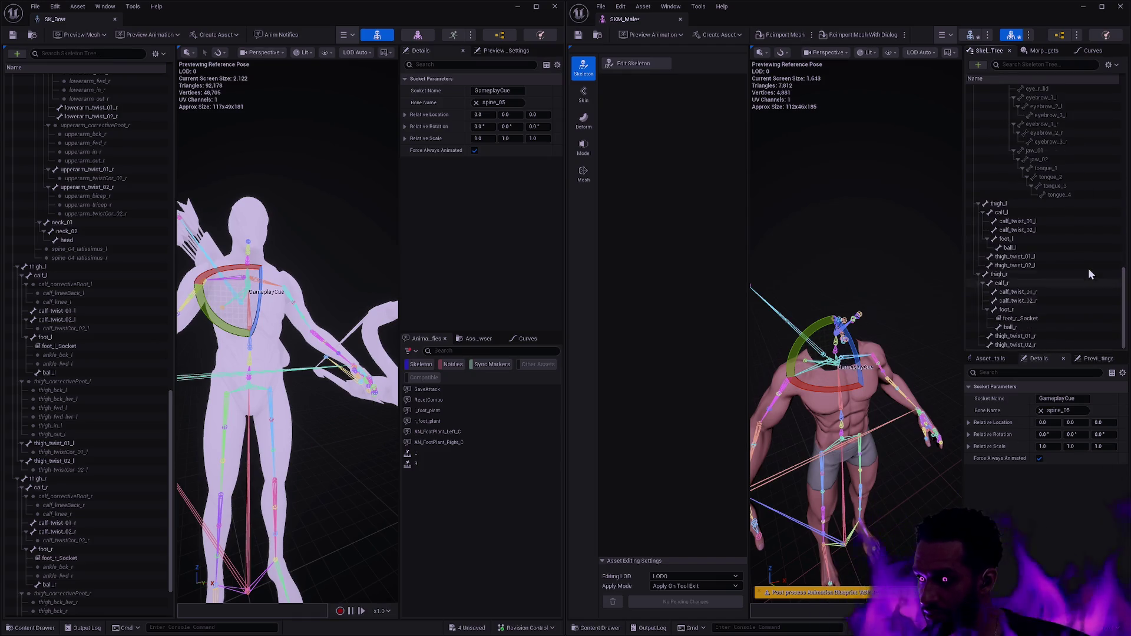
click(1027, 238)
- Add foot_l_socket under foot_l with rotation -90, 0, 90 and save SKM_Male
right_click(1028, 238)
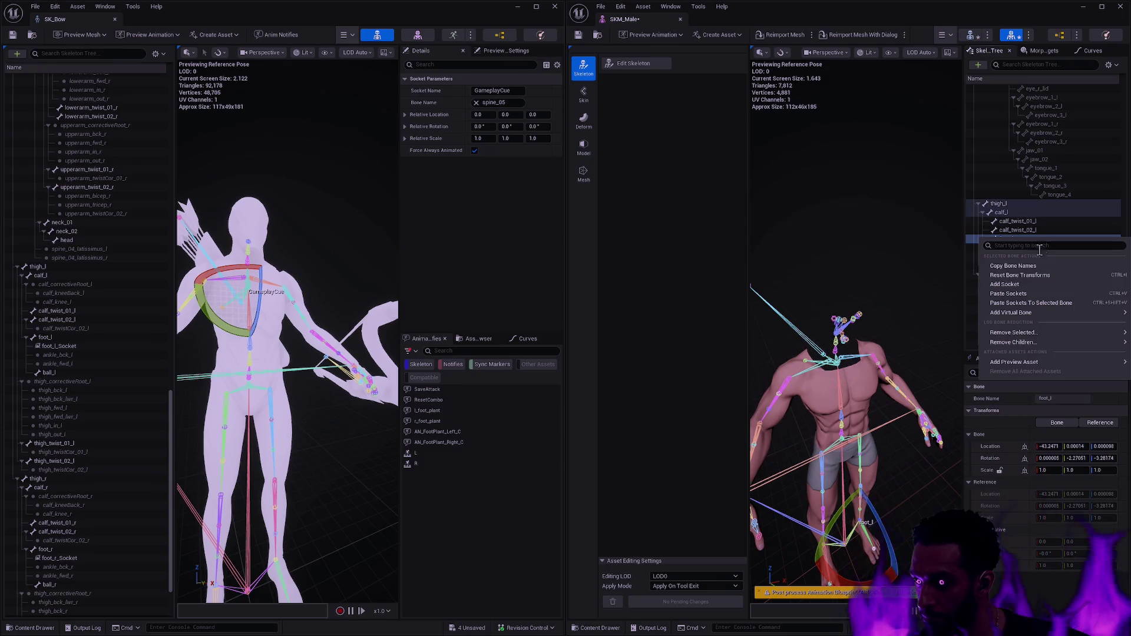
click(1025, 284)
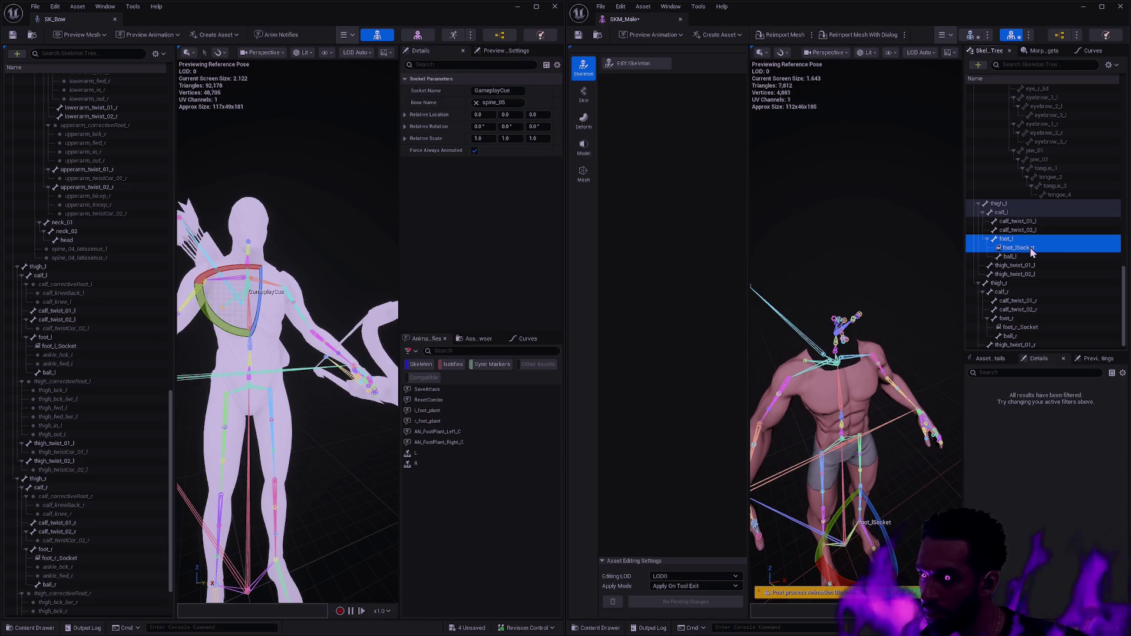
double_click(1057, 249)
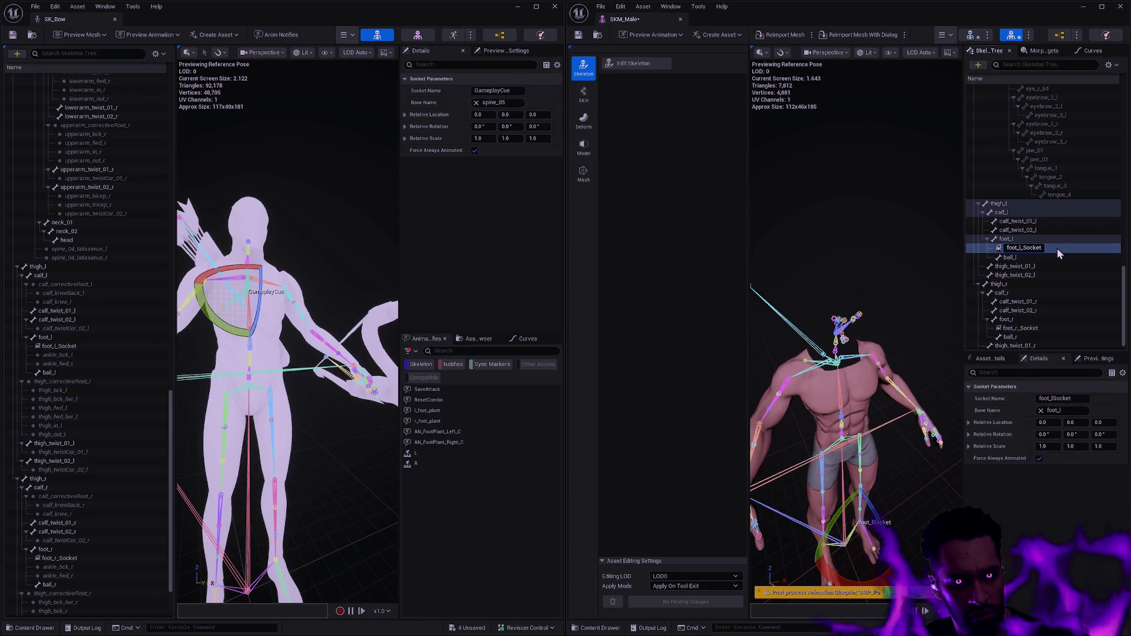
key(Return)
click(68, 346)
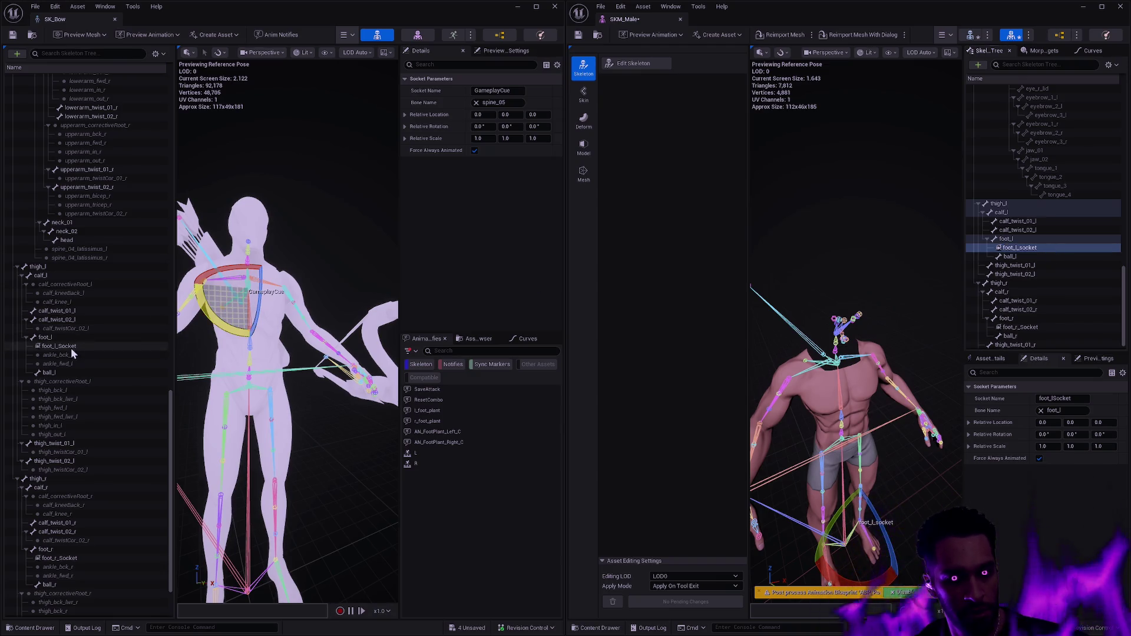
shift+click(1000, 437)
key(ctrl+s)
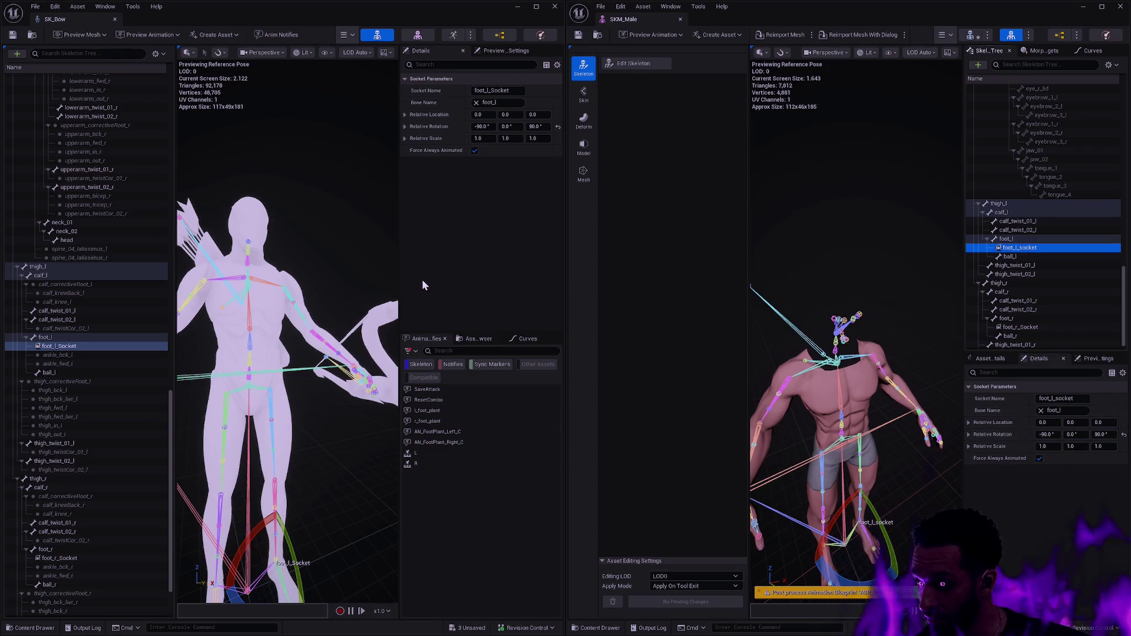
- Review both characters in their previews and close the floating SK_Bow editor window
drag(774, 406, 825, 421)
click(904, 472)
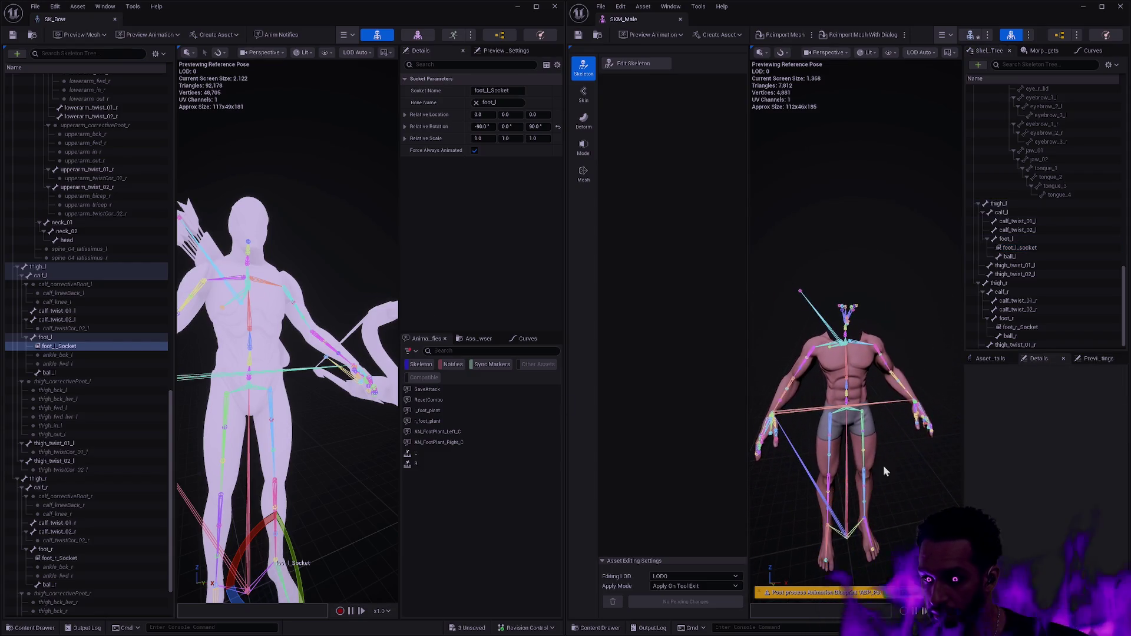
scroll(288, 401, down, 5)
drag(288, 400, 256, 388)
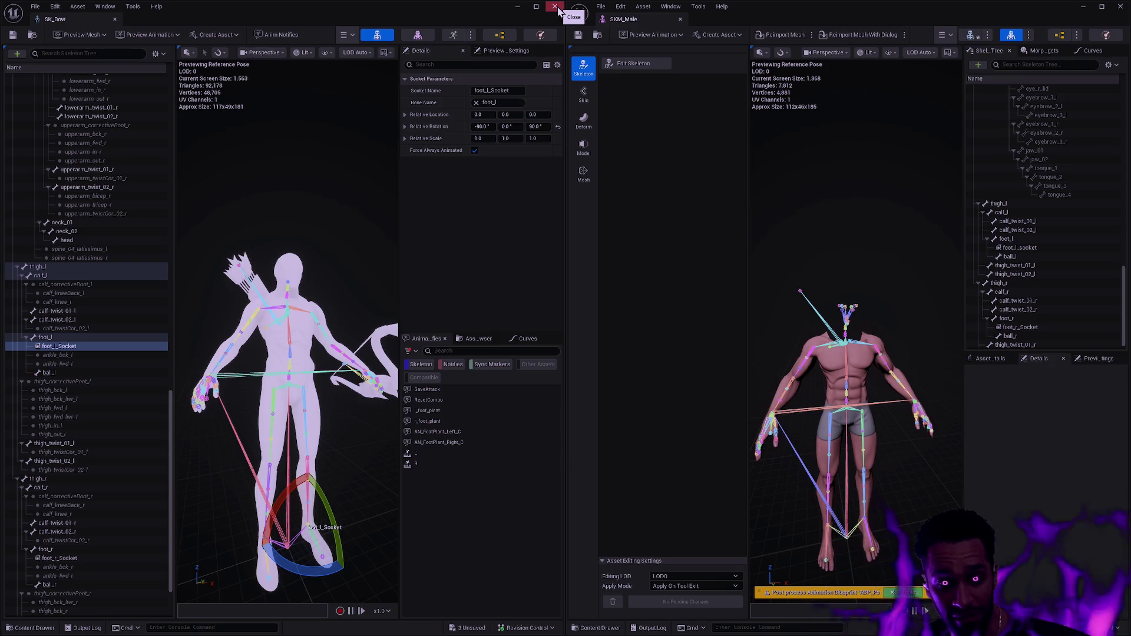
click(556, 9)
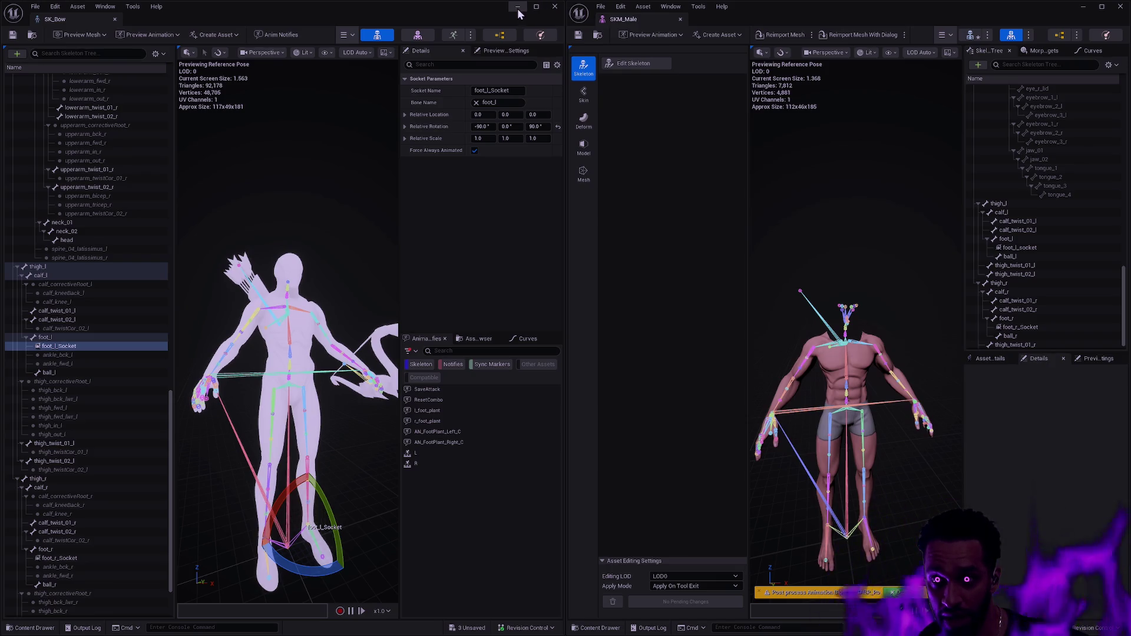
- Dock SK_Bow as a tab, close Project Settings and Editor Preferences, and bring up SK_Staff's skeleton
drag(242, 55, 340, 18)
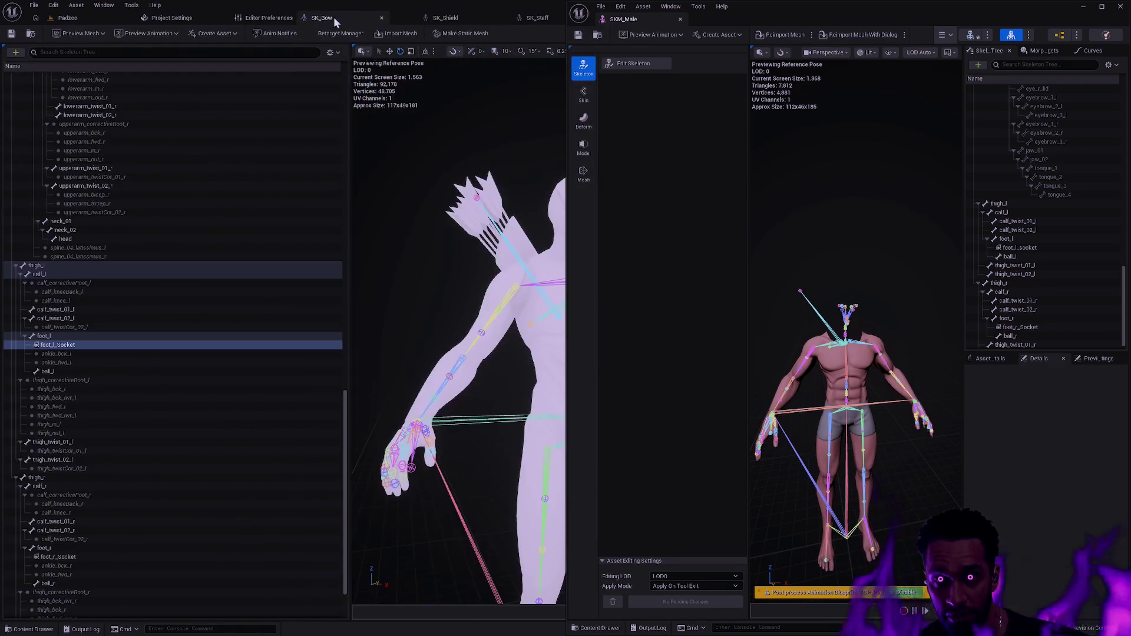
click(223, 18)
click(223, 18)
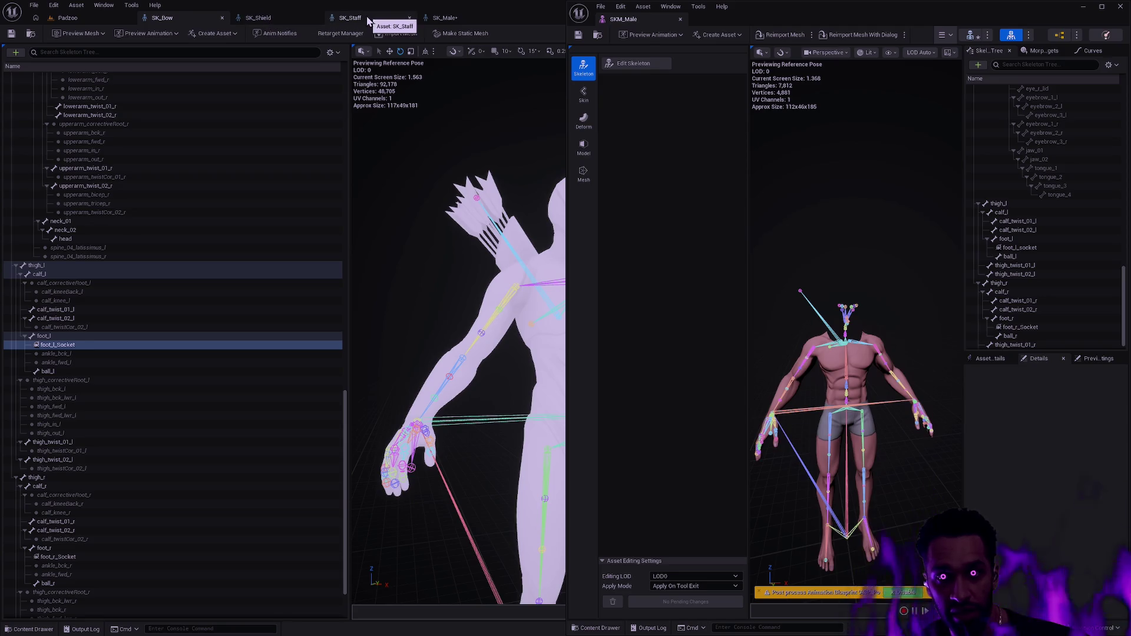
mouse_move(353, 18)
mouse_down()
mouse_move(278, 17)
mouse_move(271, 142)
mouse_move(2, 170)
mouse_up()
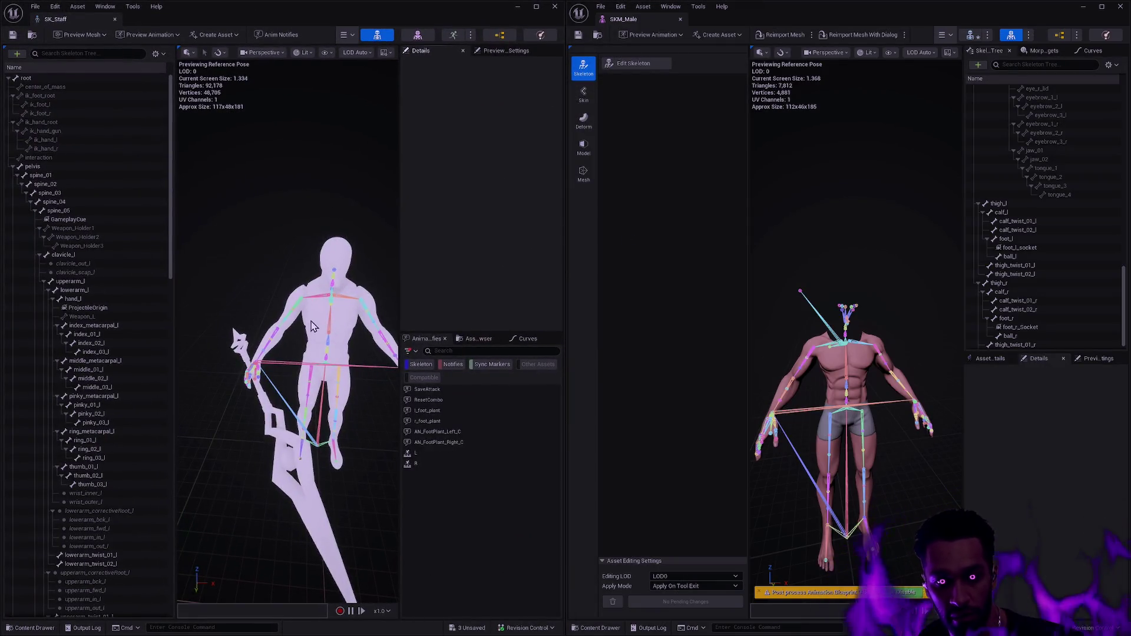
scroll(288, 353, down, 3)
scroll(288, 353, up, 6)
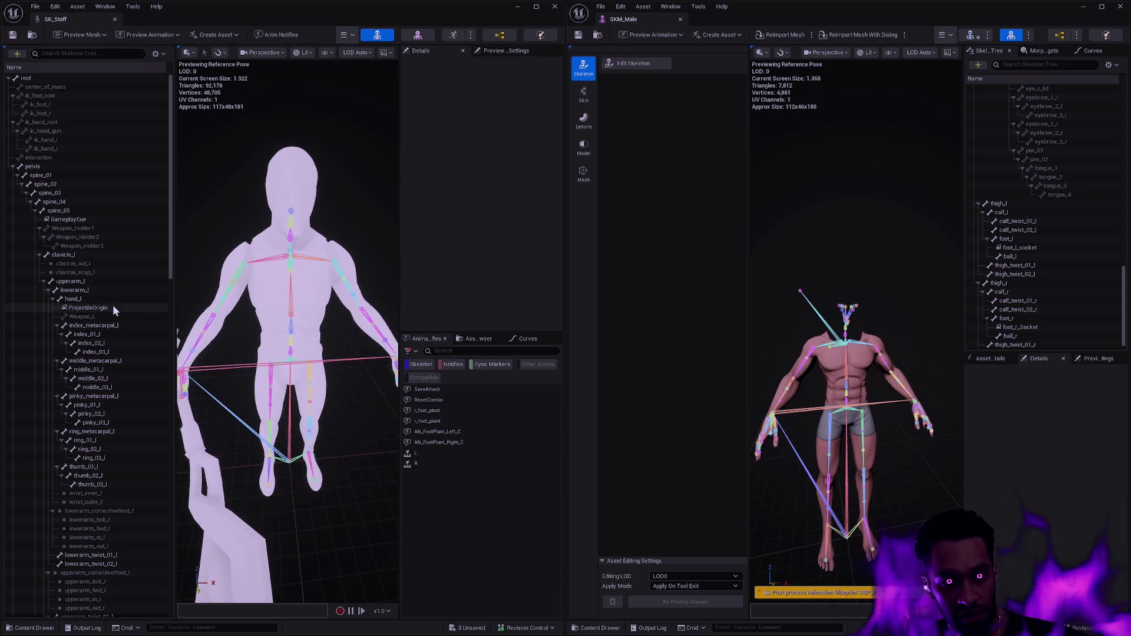
- Put SKM_Male into skeleton editing and collapse its neck_01 and clavicle branches
click(104, 228)
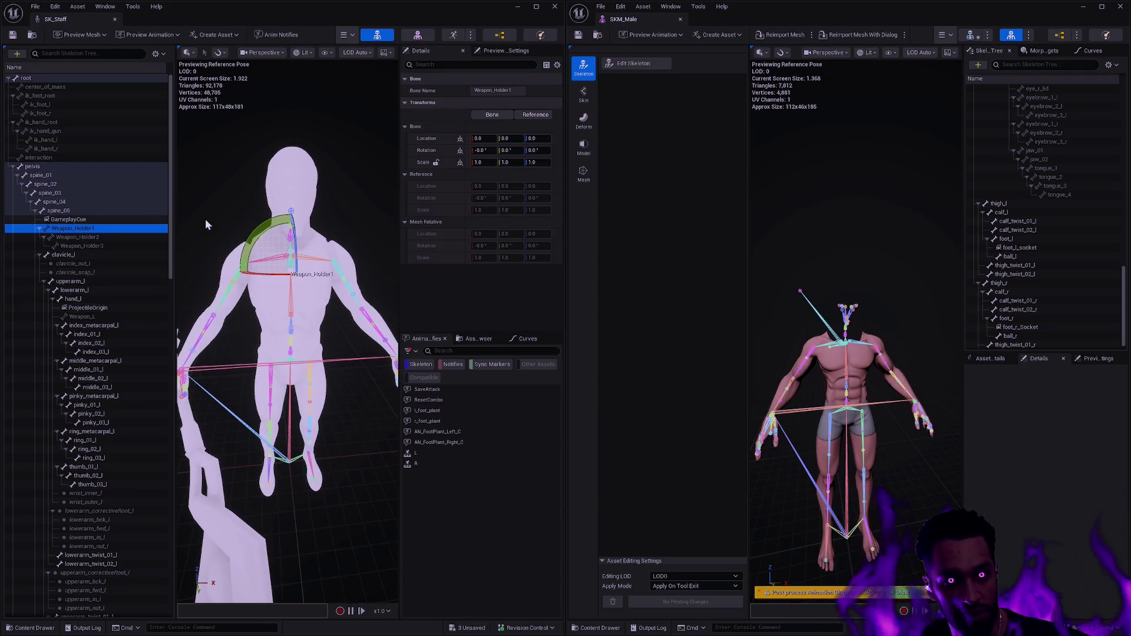
click(637, 63)
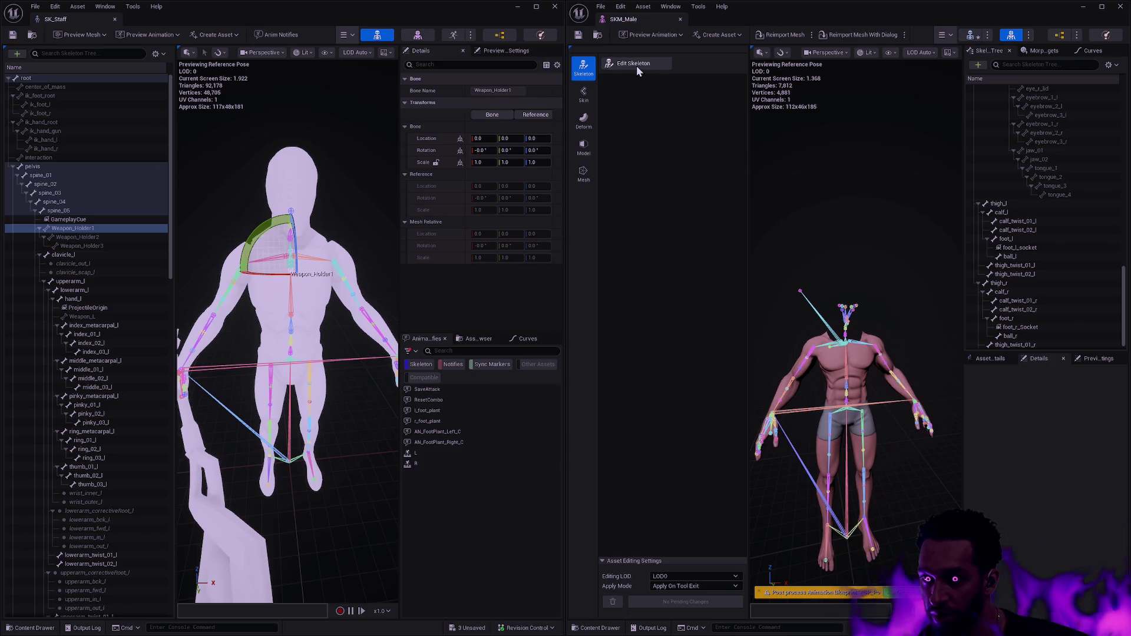
mouse_move(1123, 155)
mouse_down()
mouse_move(1123, 177)
mouse_move(1121, 135)
mouse_up()
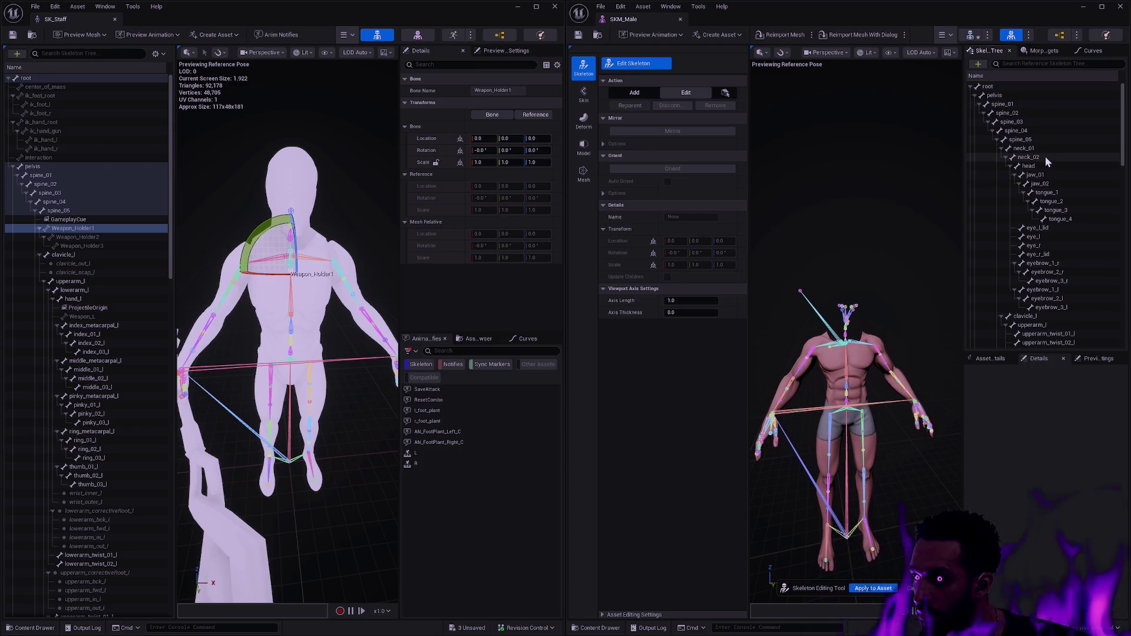
click(1002, 149)
click(1000, 158)
click(1000, 166)
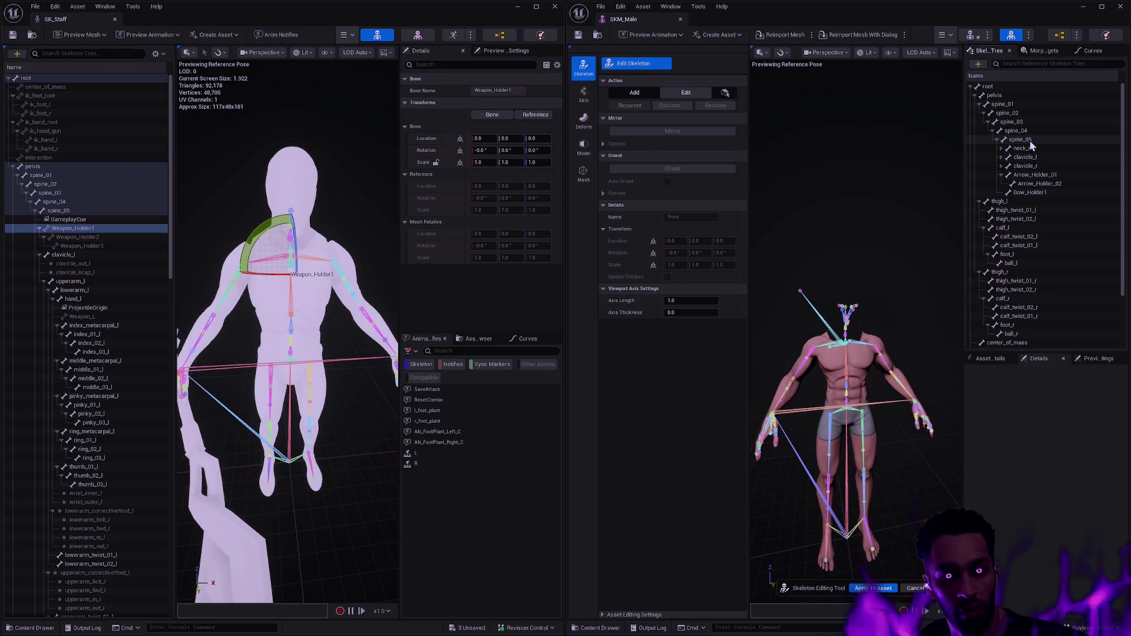
- Select SK_Staff's Weapon_Holder1–3 bones and pick spine_05 on SKM_Male as the parent
click(73, 230)
shift+click(89, 244)
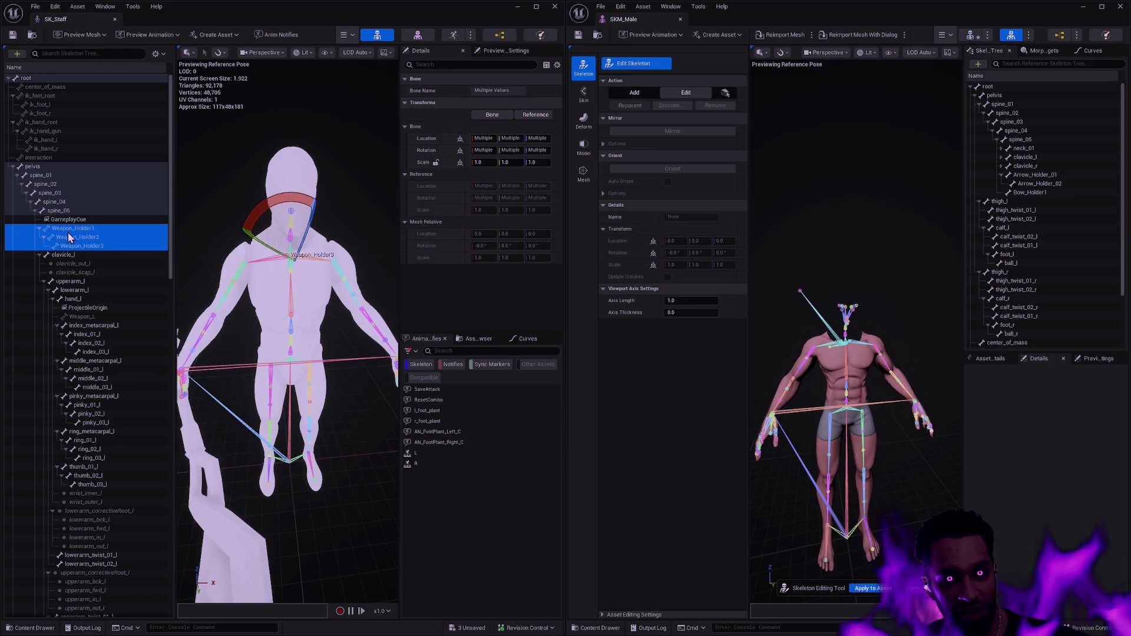
right_click(69, 230)
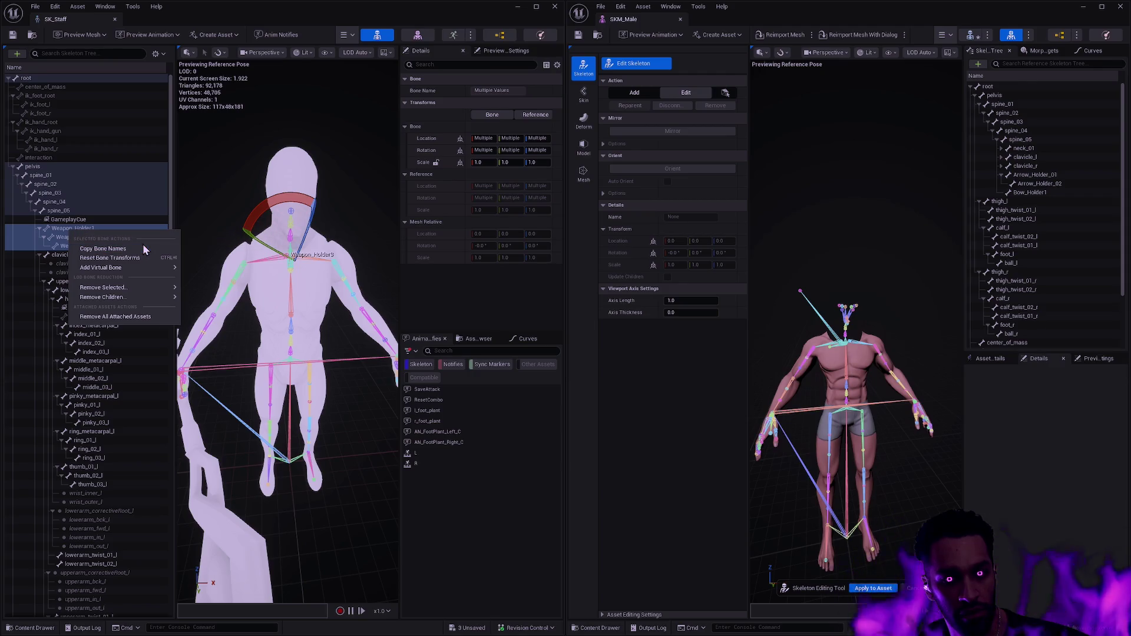
right_click(63, 213)
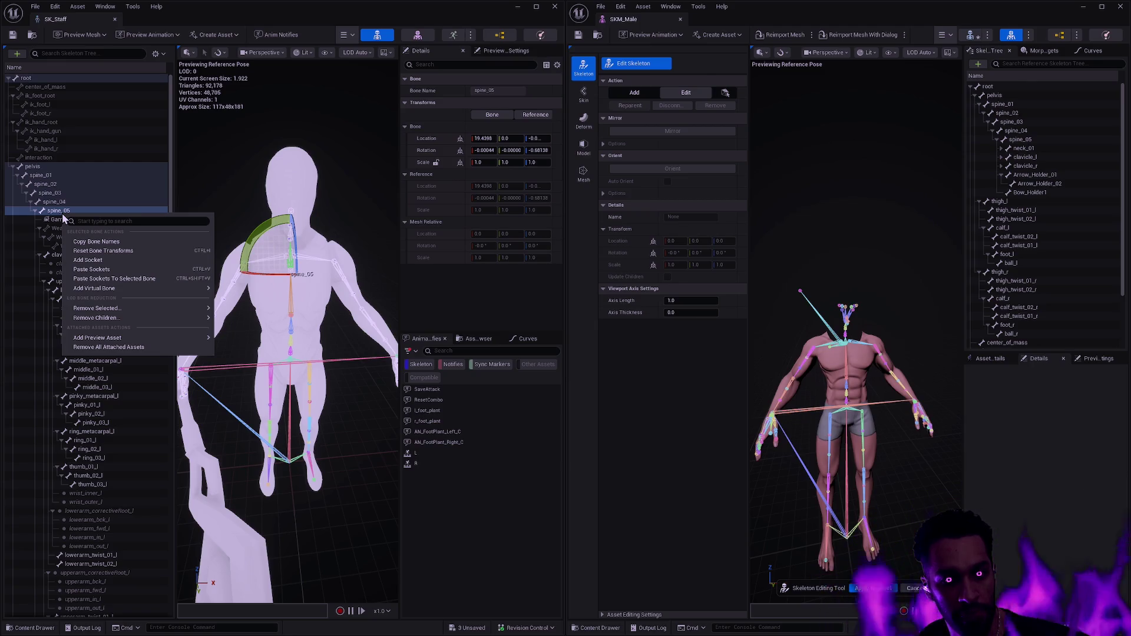
click(44, 243)
click(73, 228)
shift+click(87, 246)
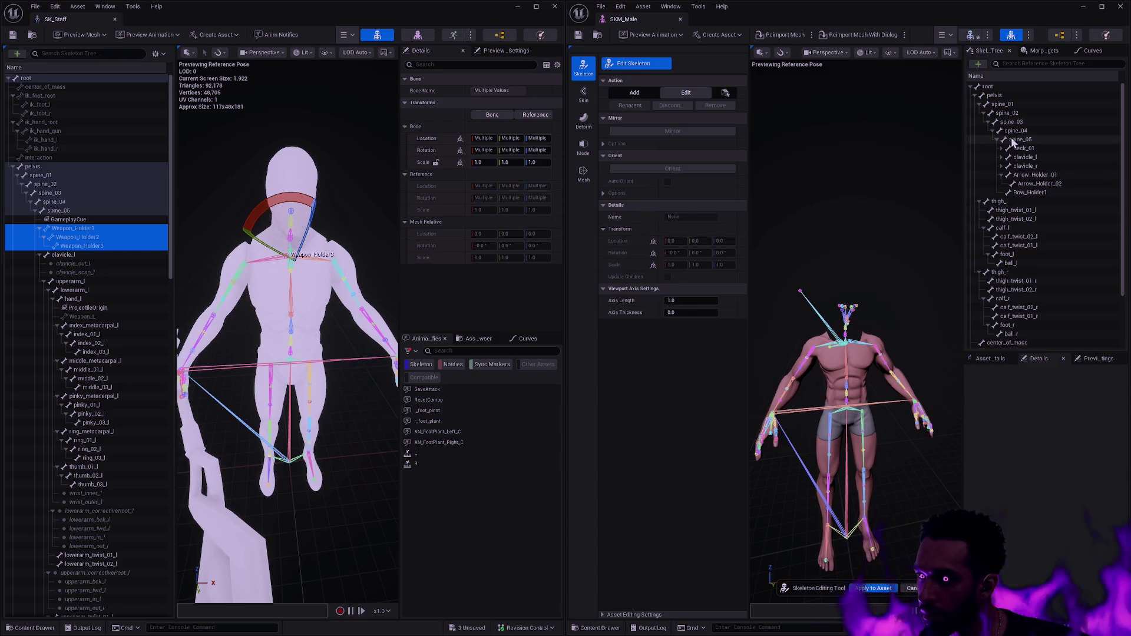
click(1069, 139)
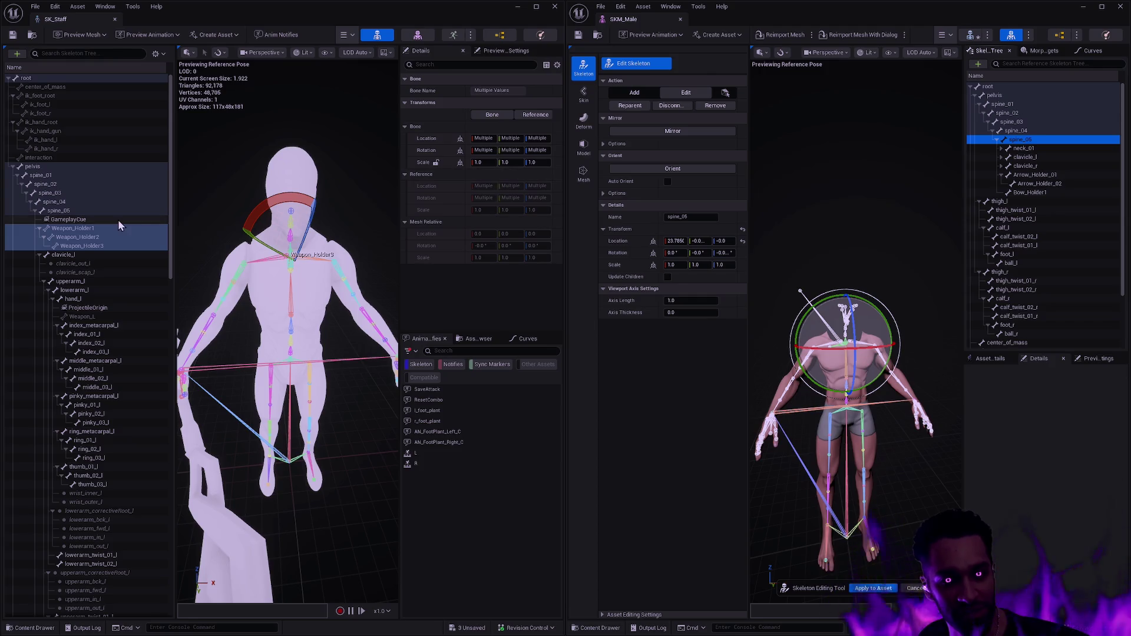
click(100, 230)
- Rename SKM_Male's new joint bones to Weapon_Holder1 and Weapon_Holder2
right_click(93, 229)
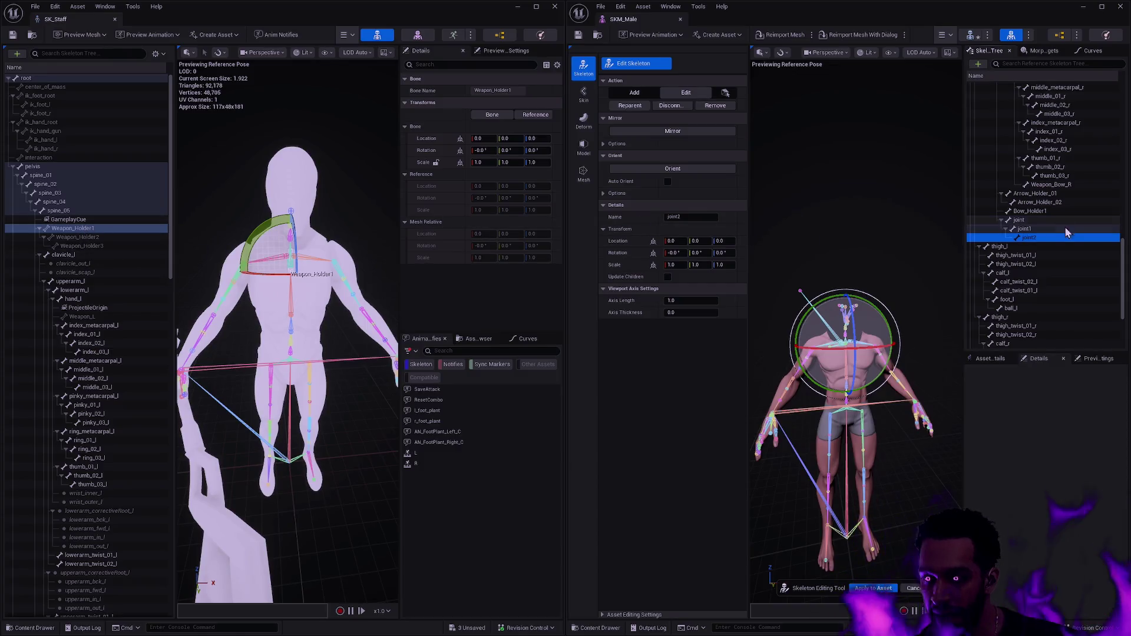
click(1043, 223)
text(Weapon_Holder1)
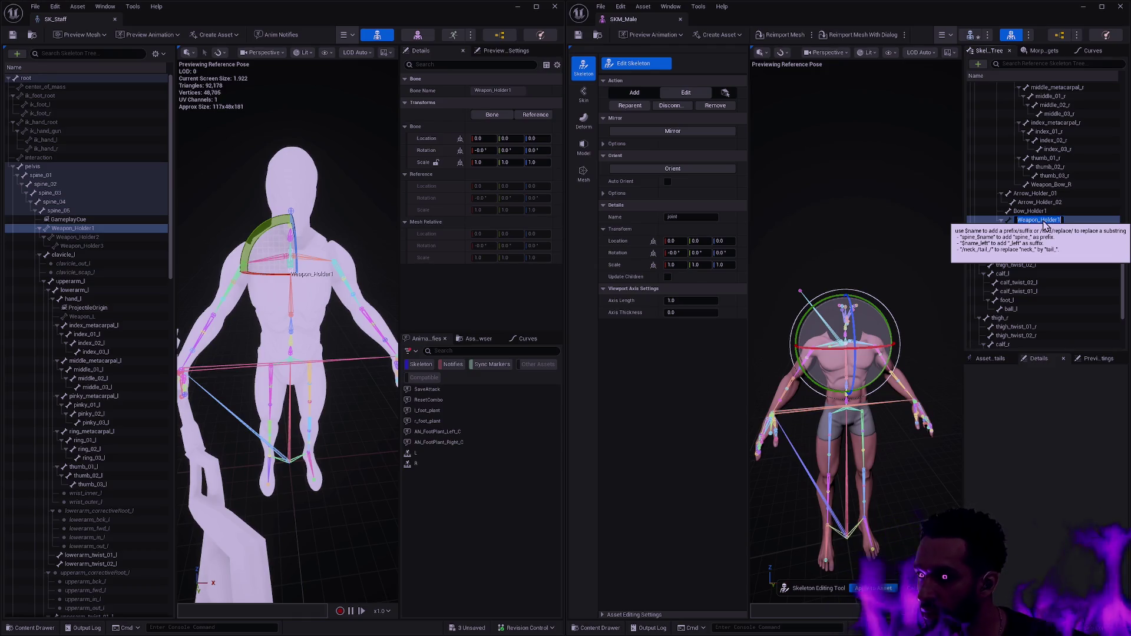
key(Return)
double_click(1041, 230)
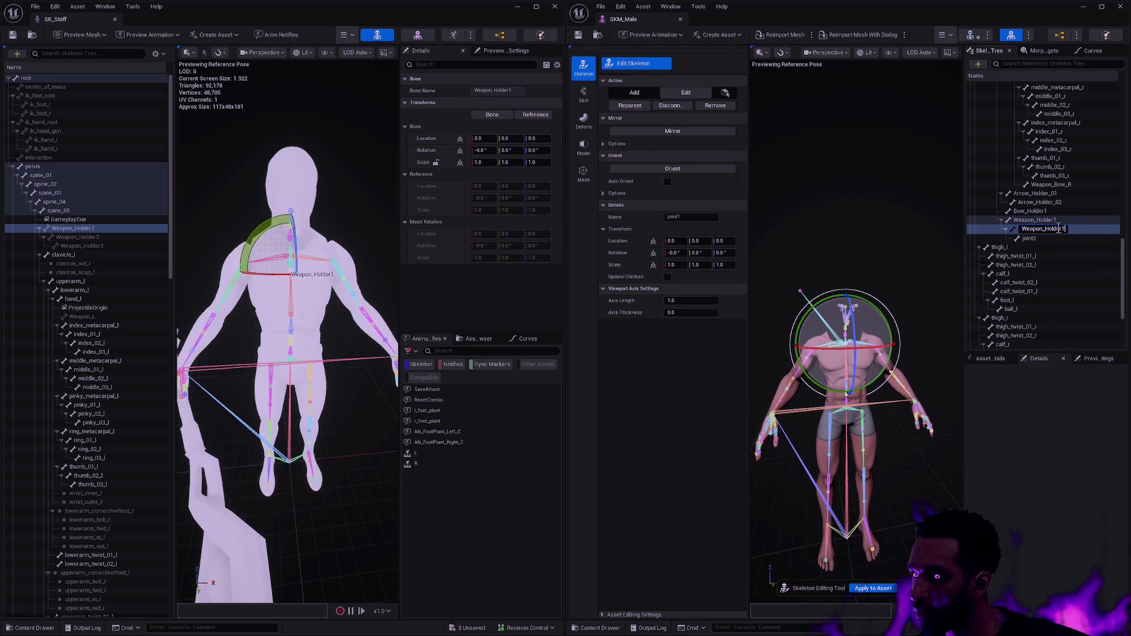
text(Weapon_Holder2)
key(Return)
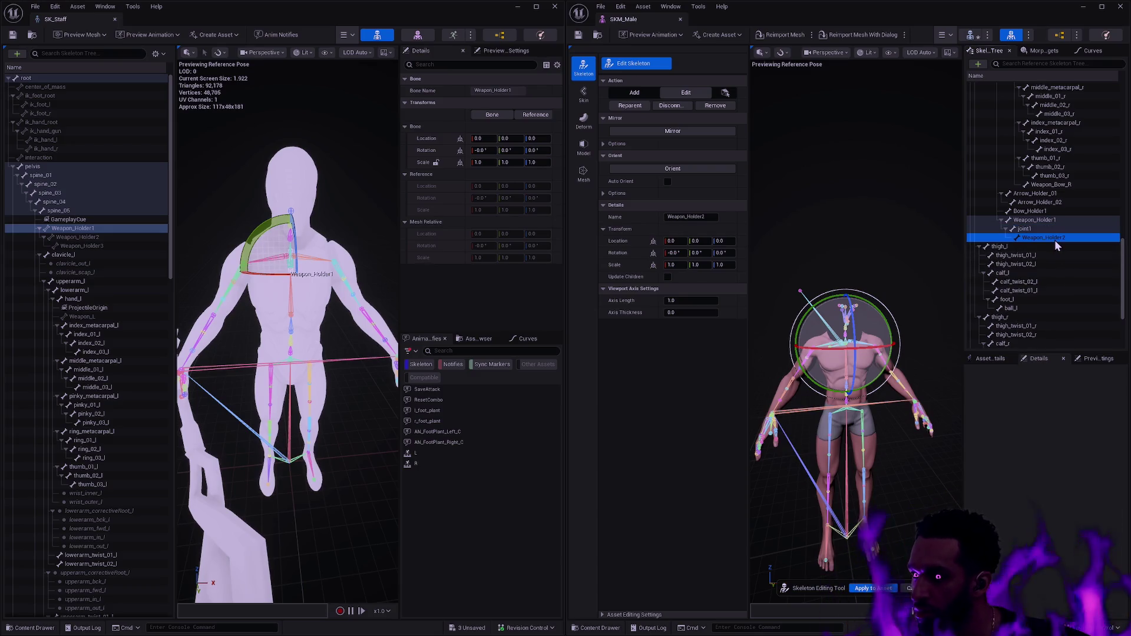
double_click(1053, 230)
text(Weapon_Holder1)
key(Escape)
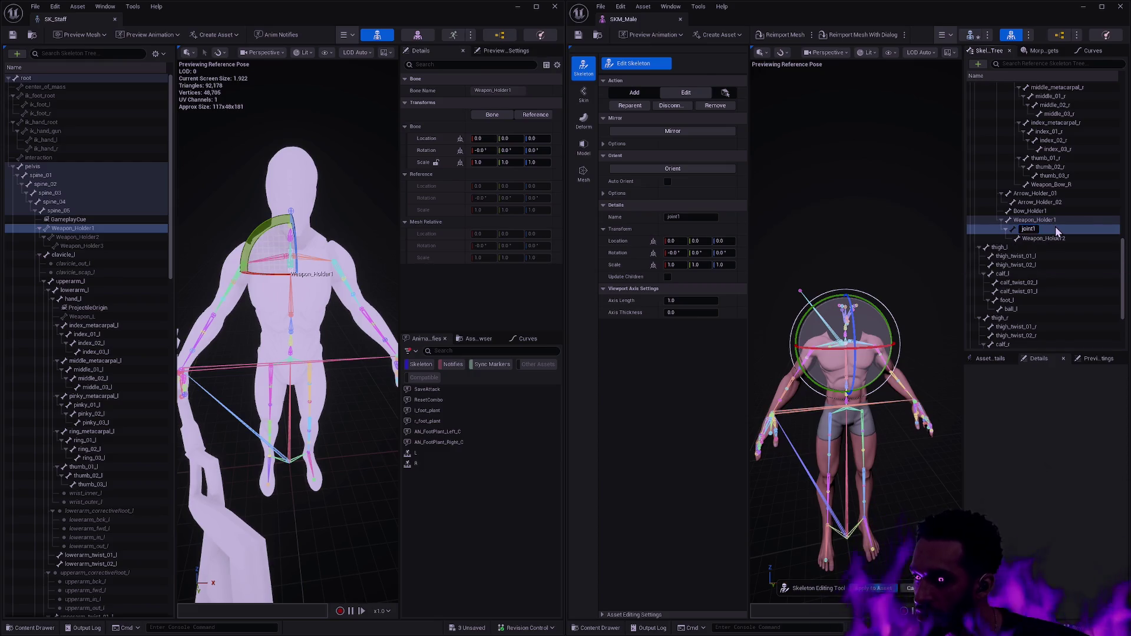
- Rename the last bone Weapon_Holder3 and finalize the top joint as Weapon_Holder1
click(1052, 237)
key(F2)
key(End)
text(3)
key(Return)
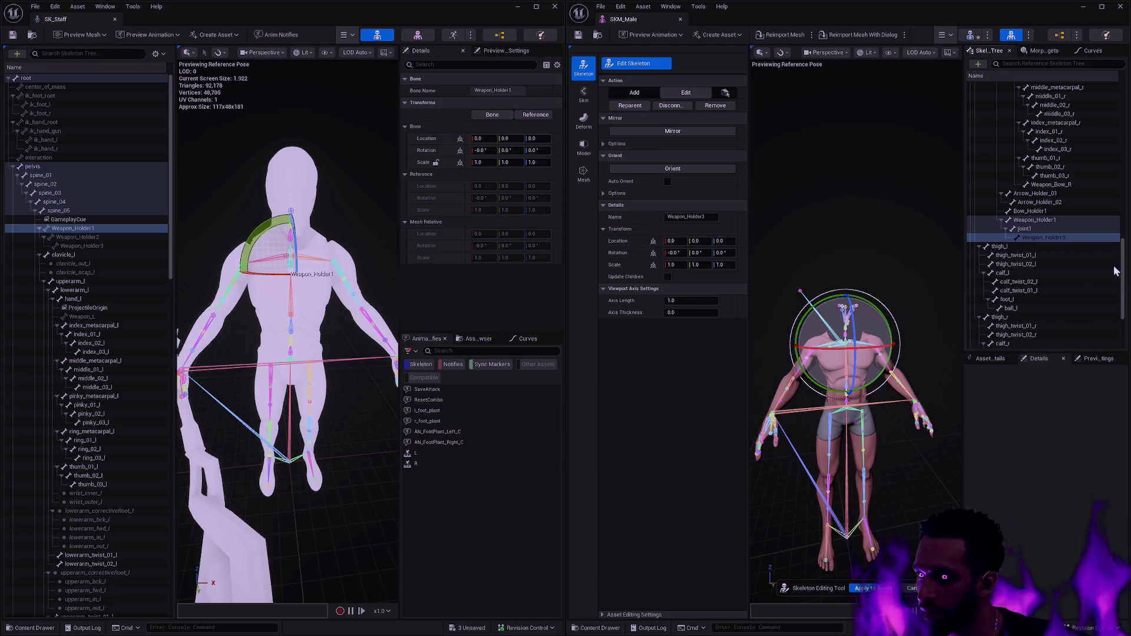
double_click(1052, 229)
text(Weapon_Holder1)
key(Return)
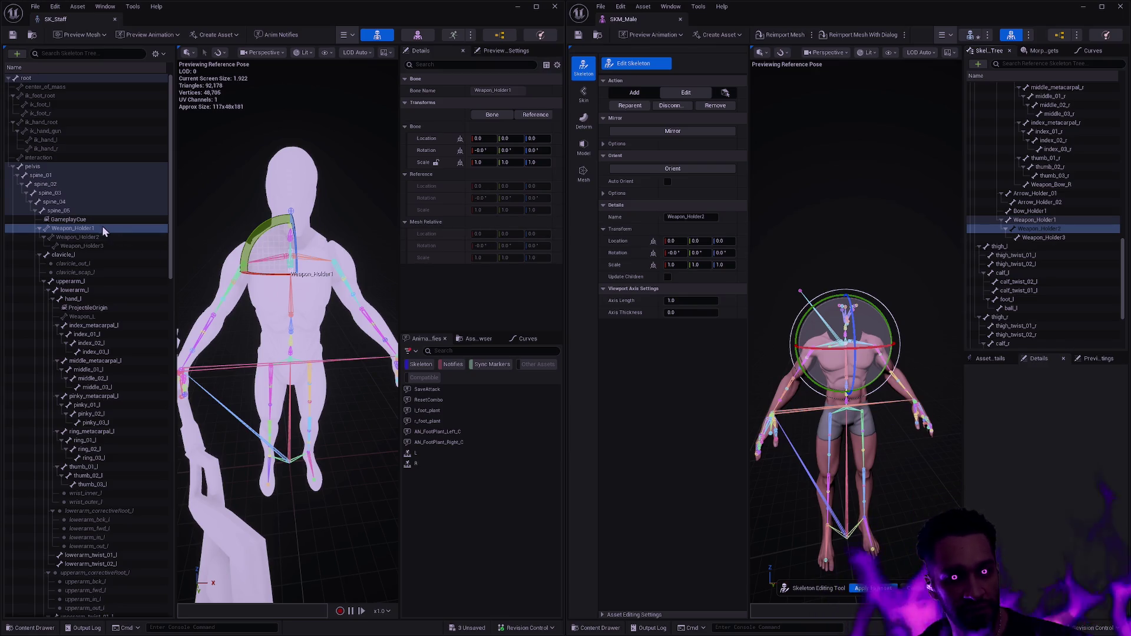
click(1048, 219)
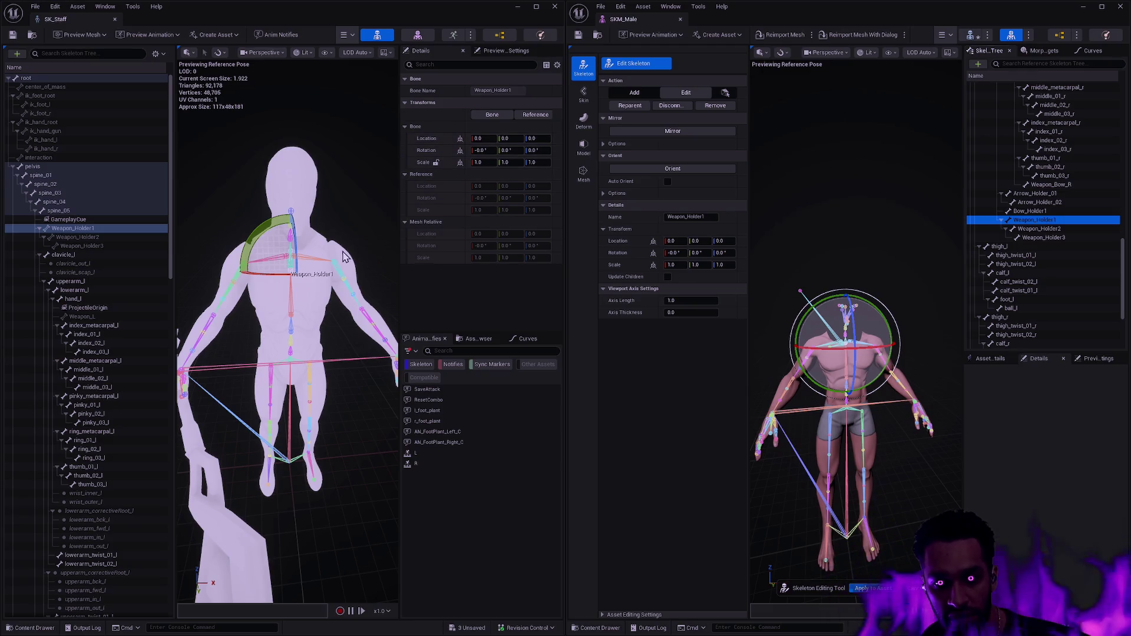
drag(347, 256, 295, 262)
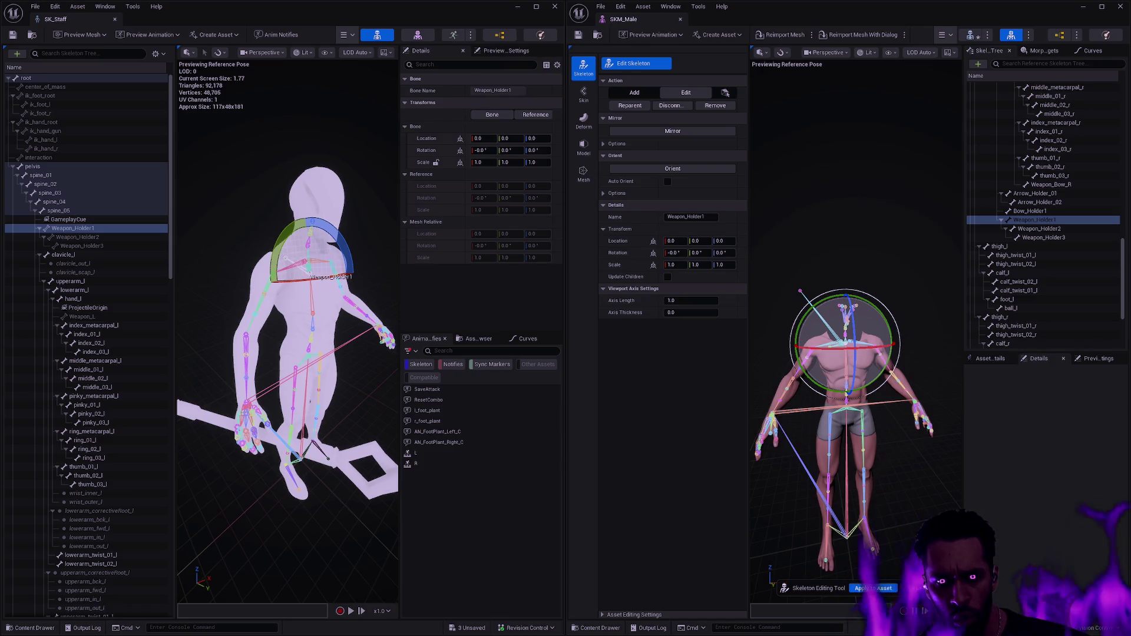
scroll(288, 330, up, 5)
drag(294, 262, 224, 268)
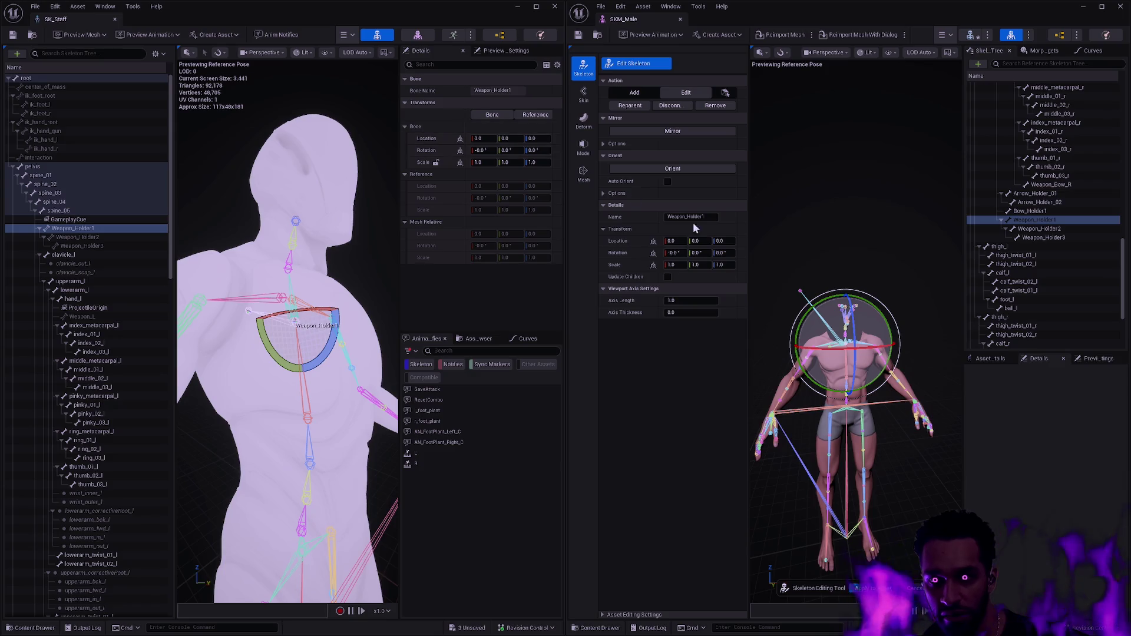
click(997, 228)
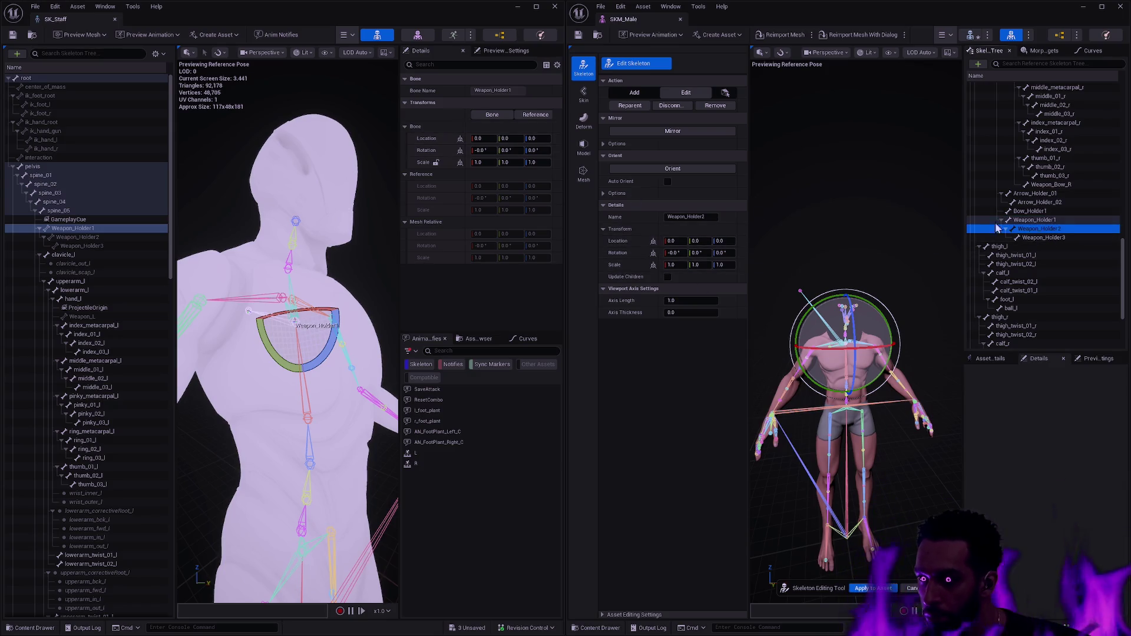
click(82, 235)
mouse_move(281, 230)
mouse_down()
mouse_move(329, 233)
mouse_move(254, 231)
mouse_up()
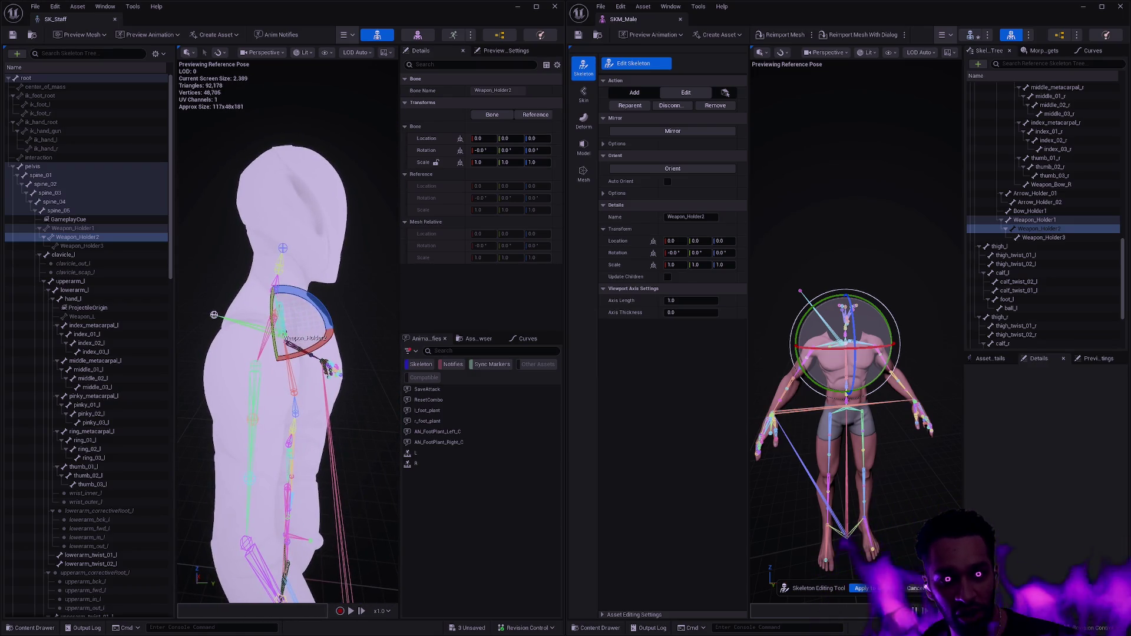
click(86, 246)
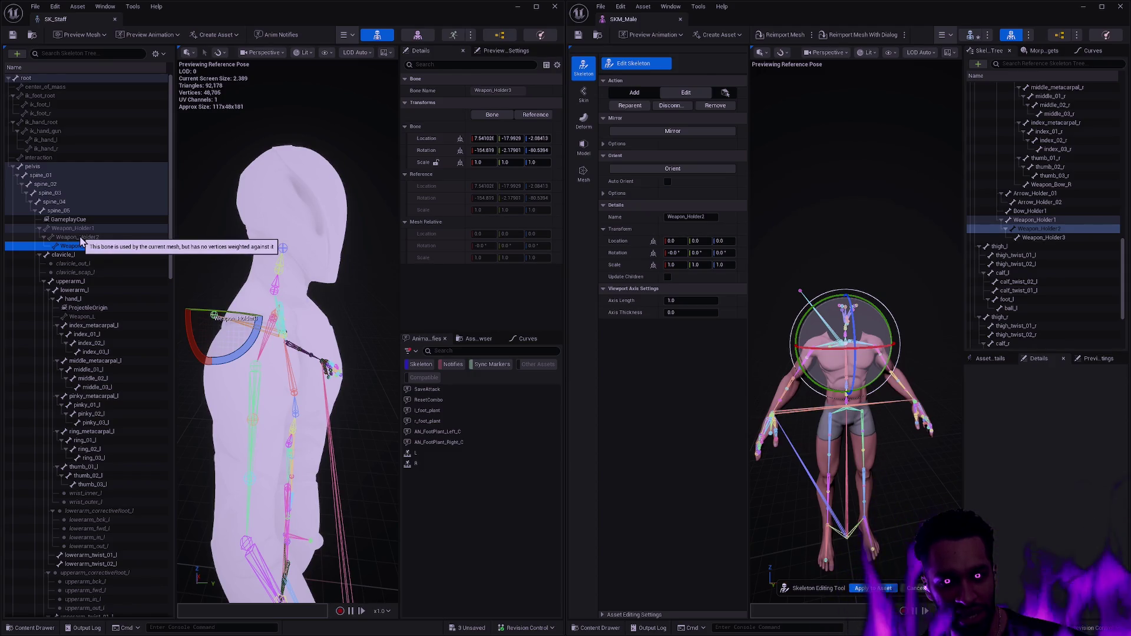
mouse_move(282, 353)
mouse_down()
mouse_move(277, 283)
mouse_move(265, 353)
mouse_move(289, 306)
mouse_move(277, 330)
mouse_up()
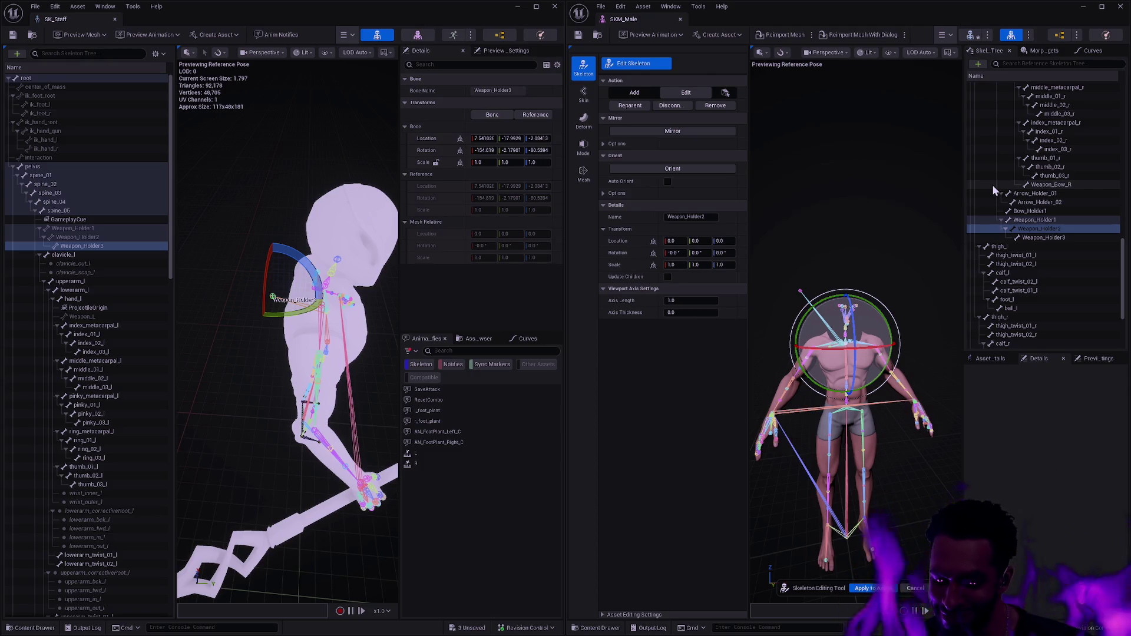
click(440, 141)
shift+click(624, 243)
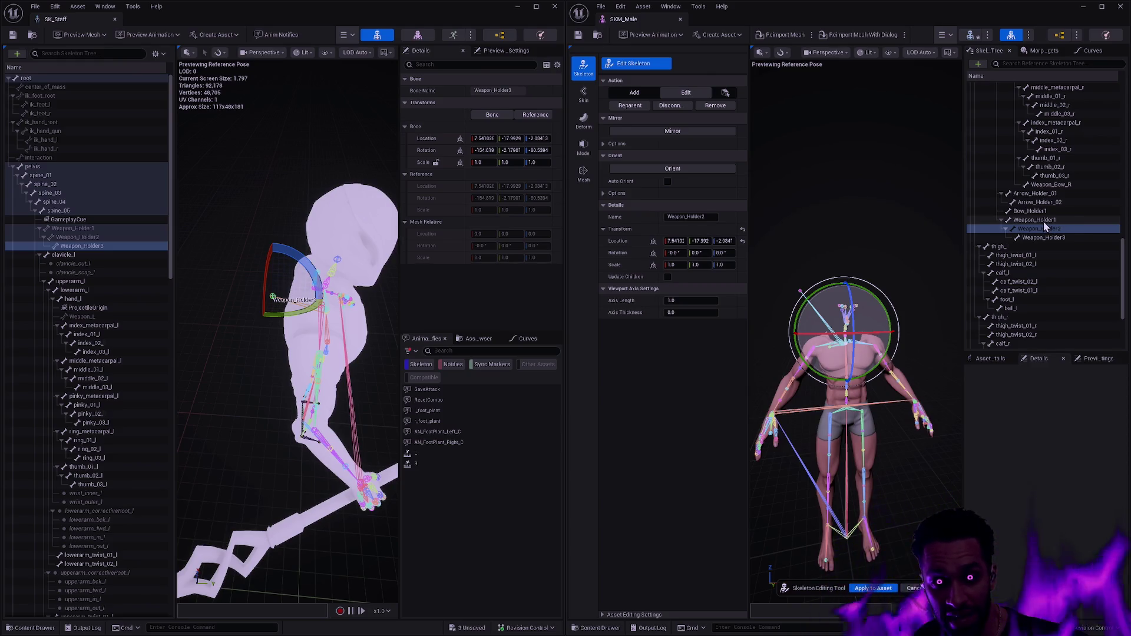
click(84, 237)
click(86, 229)
click(86, 237)
click(87, 229)
click(87, 238)
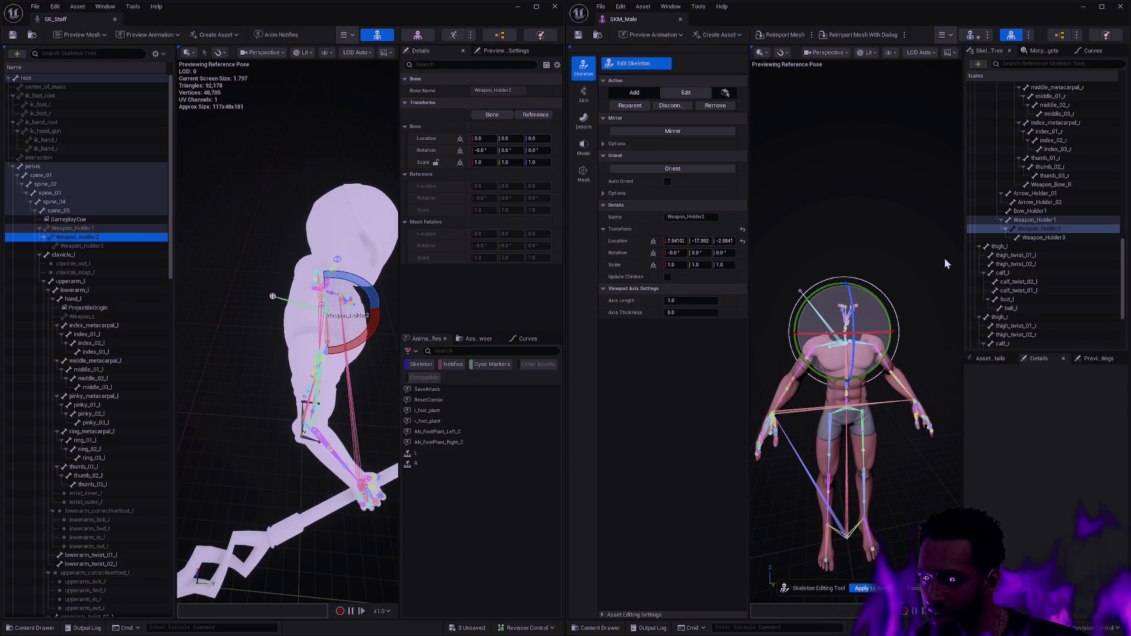
click(1040, 232)
click(1069, 220)
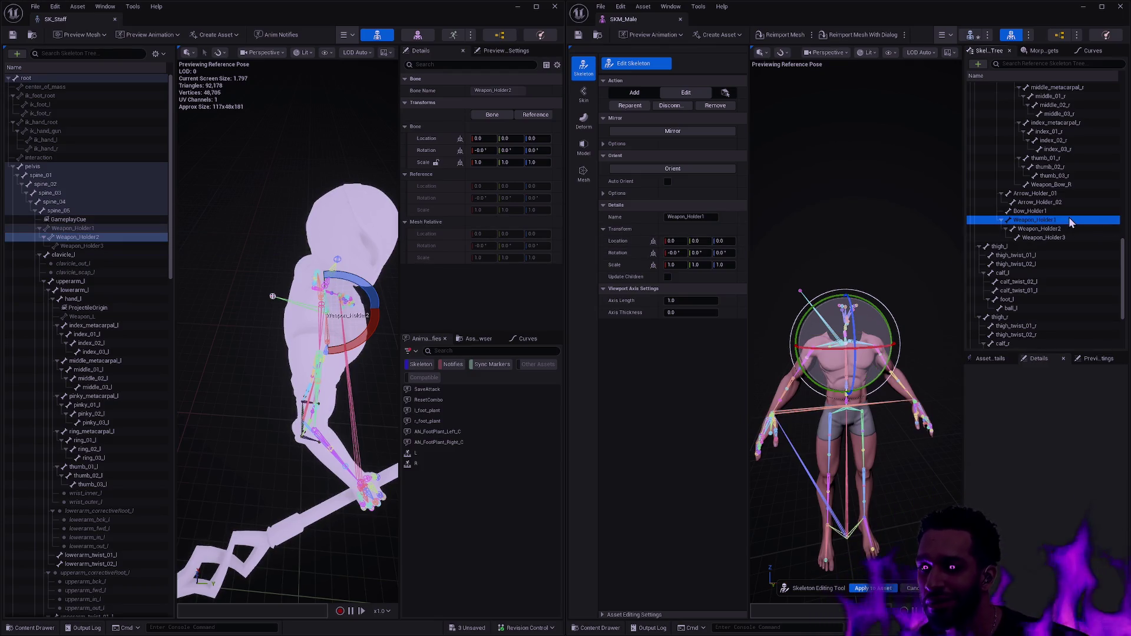
click(1066, 221)
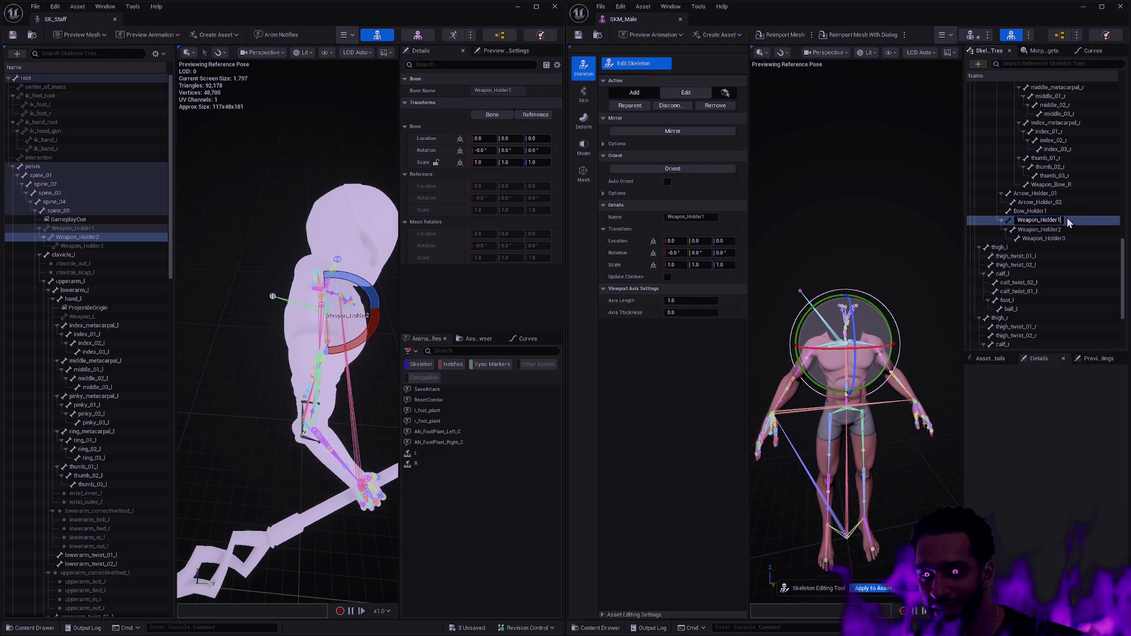
key(Escape)
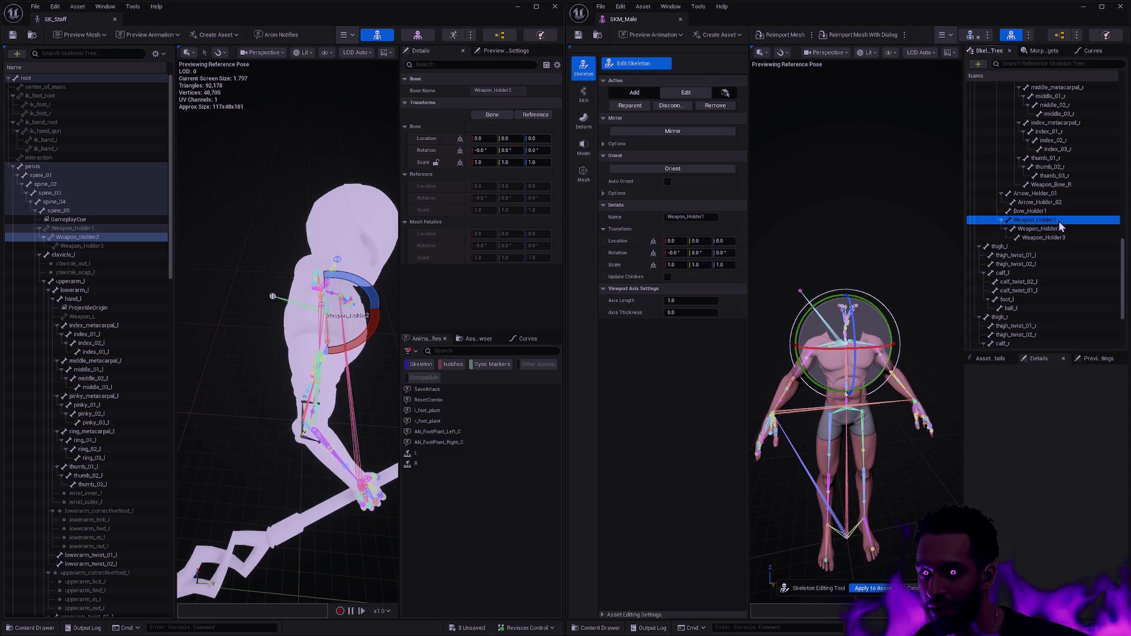
click(1068, 230)
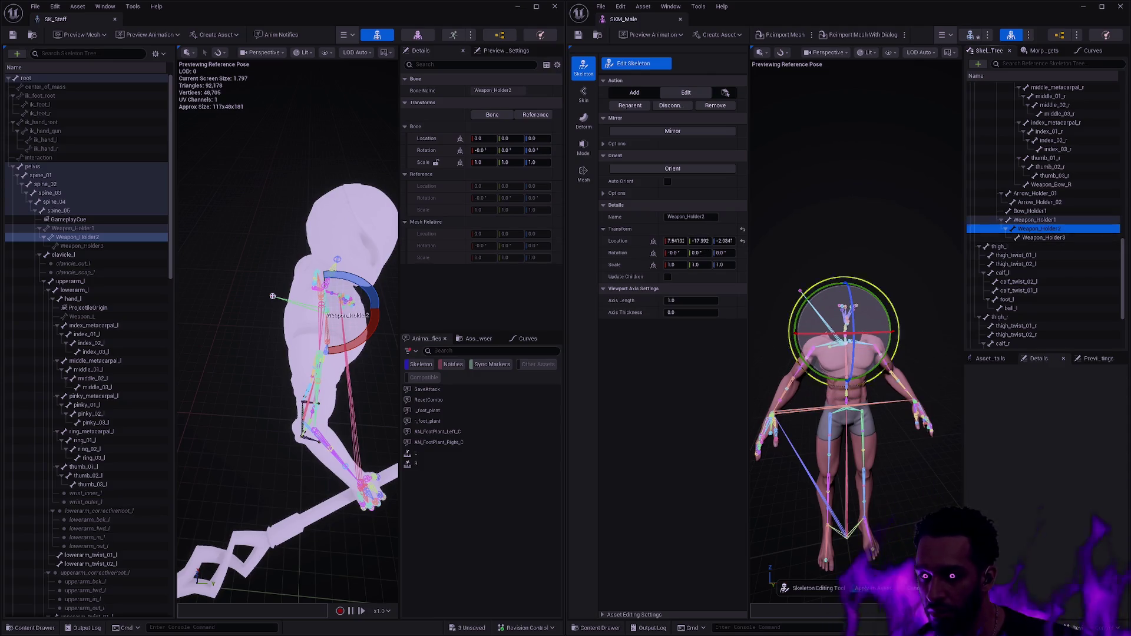
key(f)
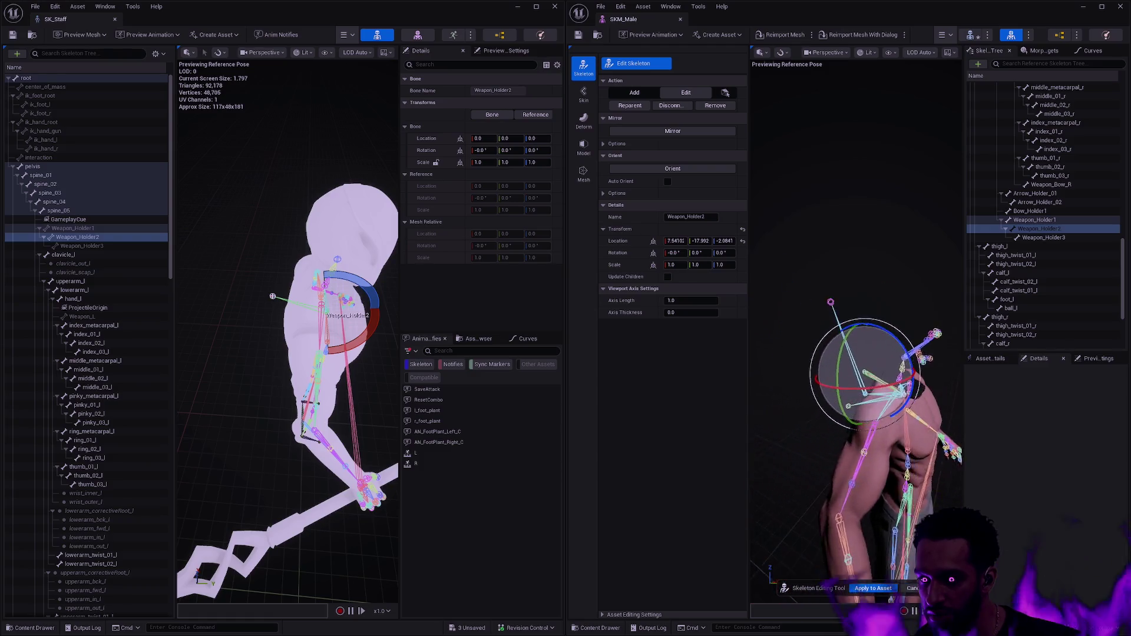
click(1067, 221)
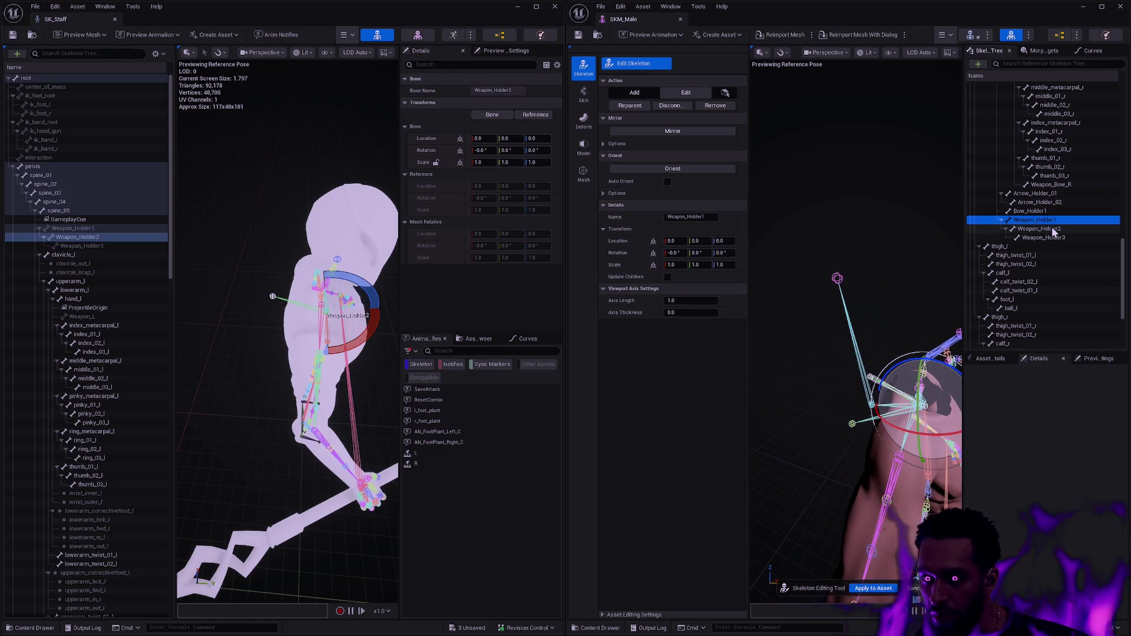
click(1054, 229)
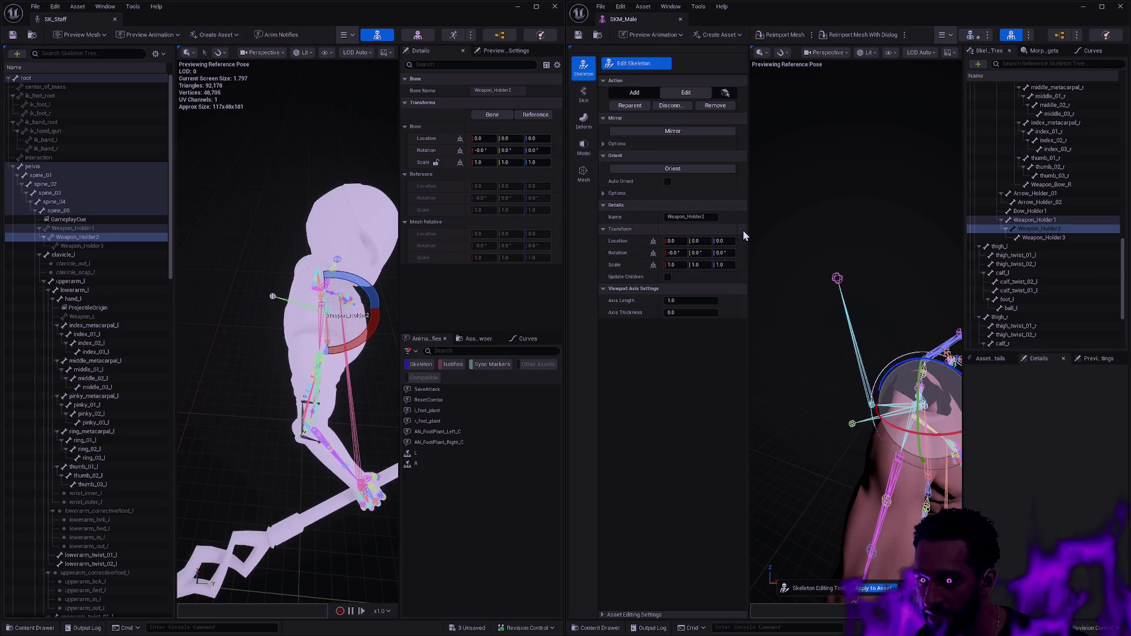
click(1041, 229)
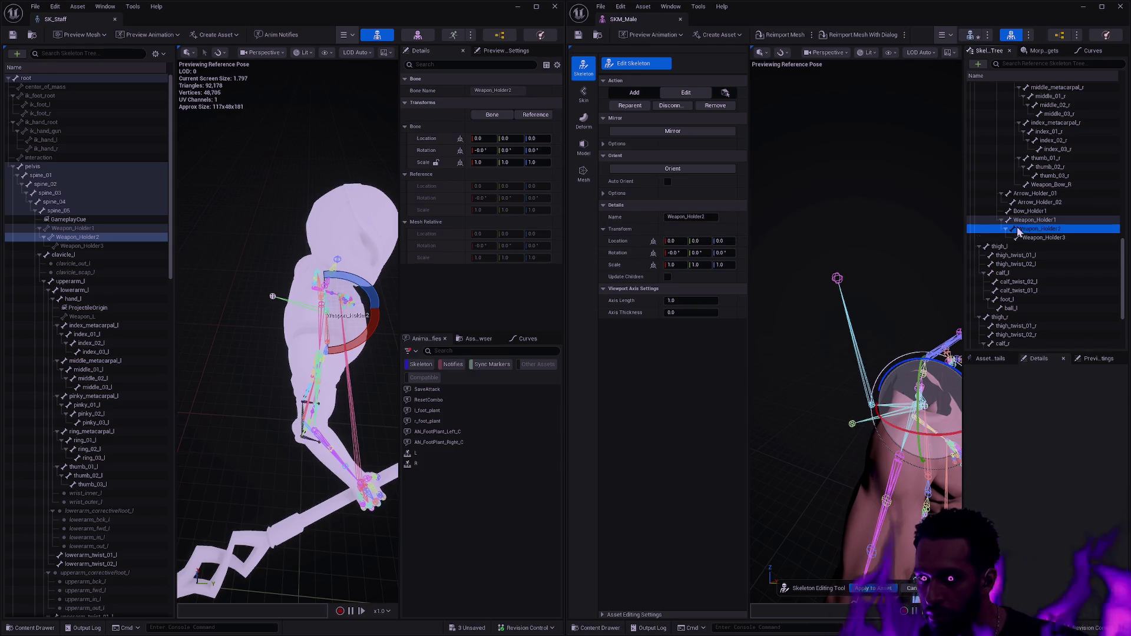
click(90, 246)
click(1043, 237)
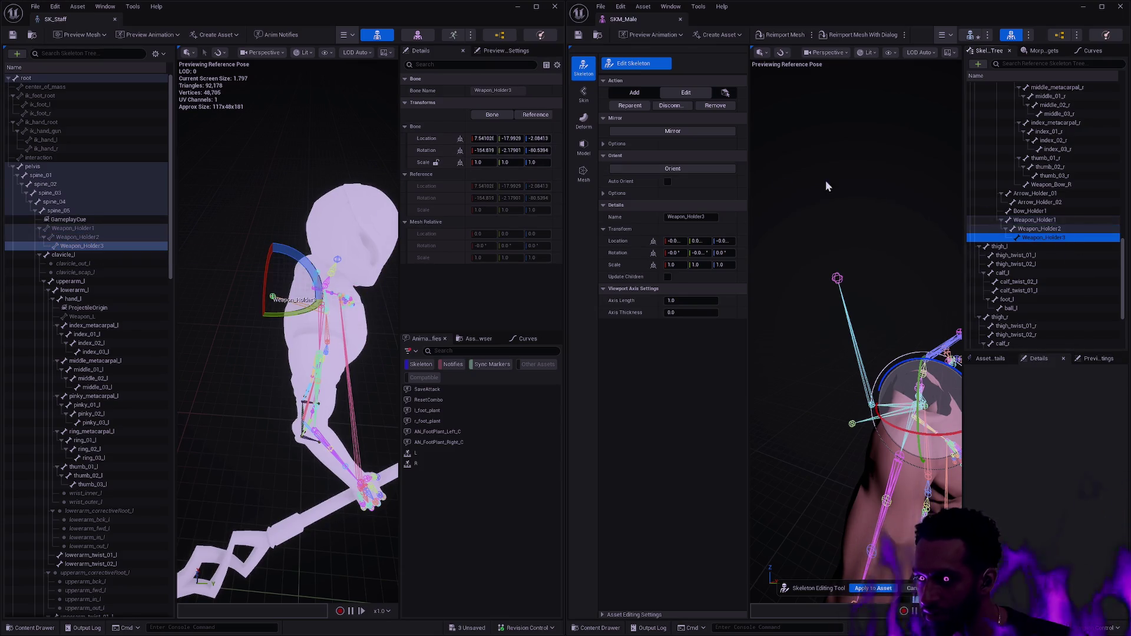
- Paste SK_Staff's Weapon_Holder3 location and rotation onto SKM_Male's Weapon_Holder3
shift+right_click(426, 138)
shift+click(618, 241)
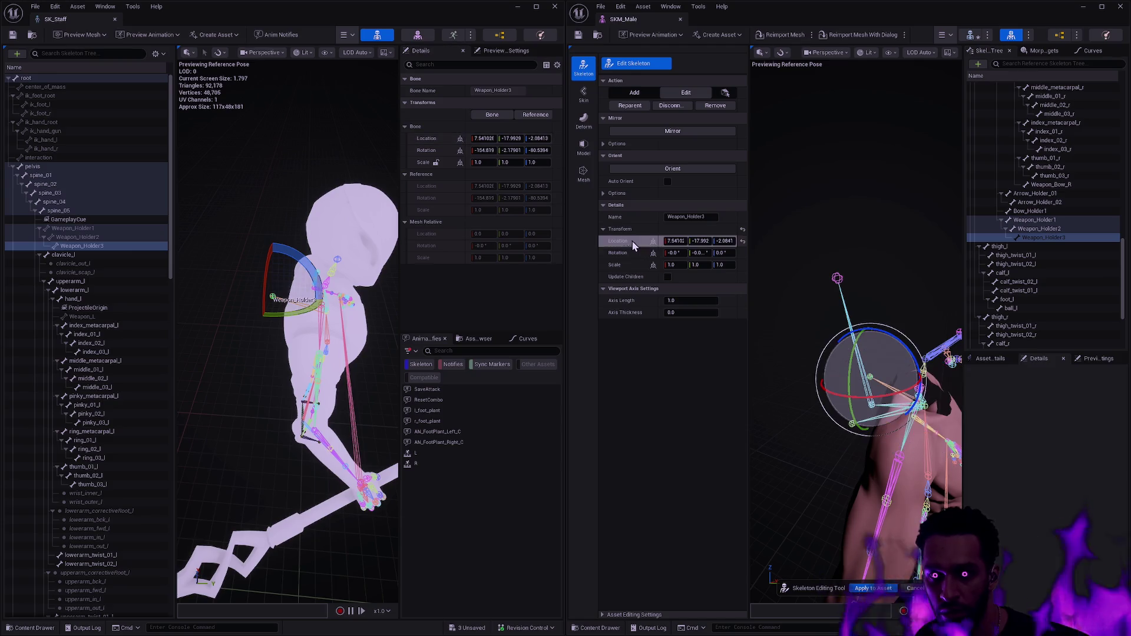
shift+right_click(426, 151)
shift+click(623, 253)
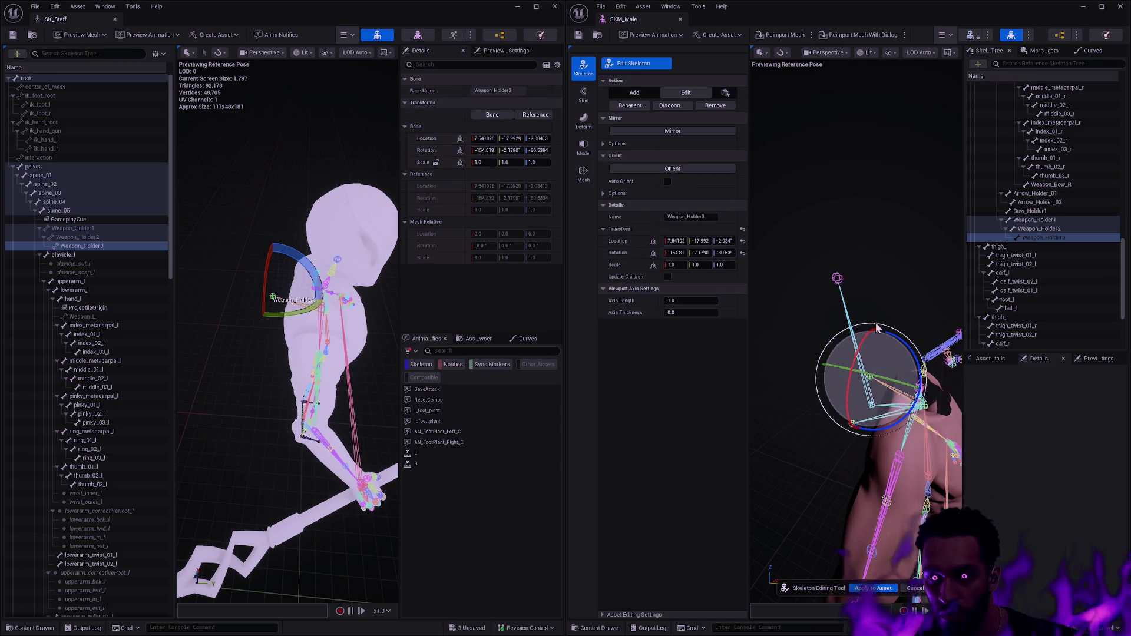
click(892, 298)
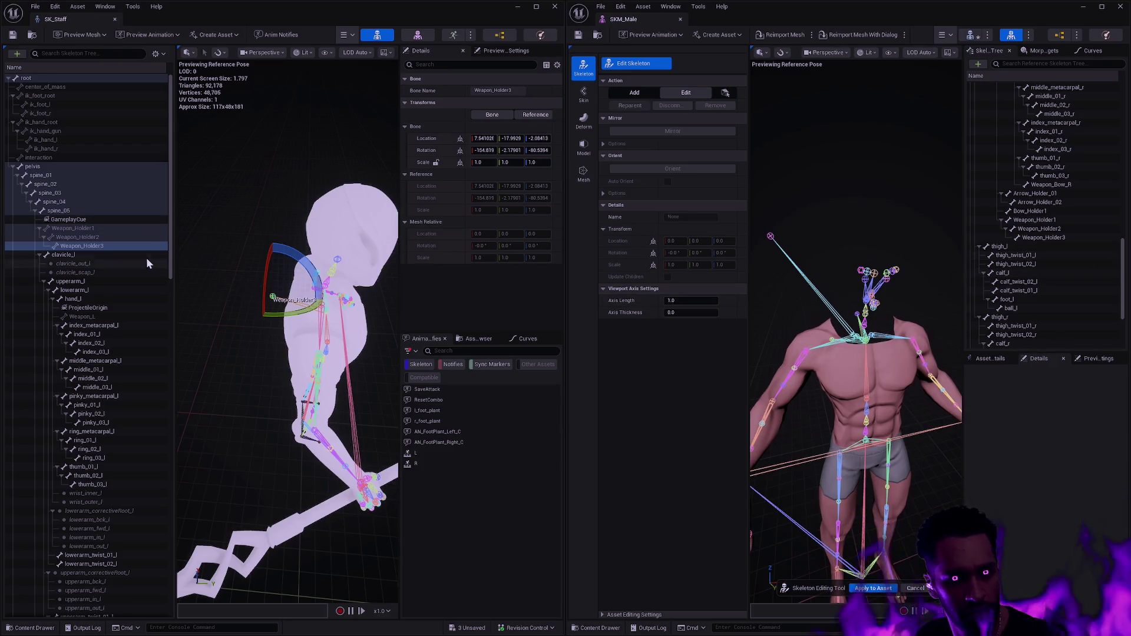
- Confirm SK_Staff's ProjectileOrigin socket name and switch SKM_Male's skeleton editing to adding bones
click(115, 307)
key(F2)
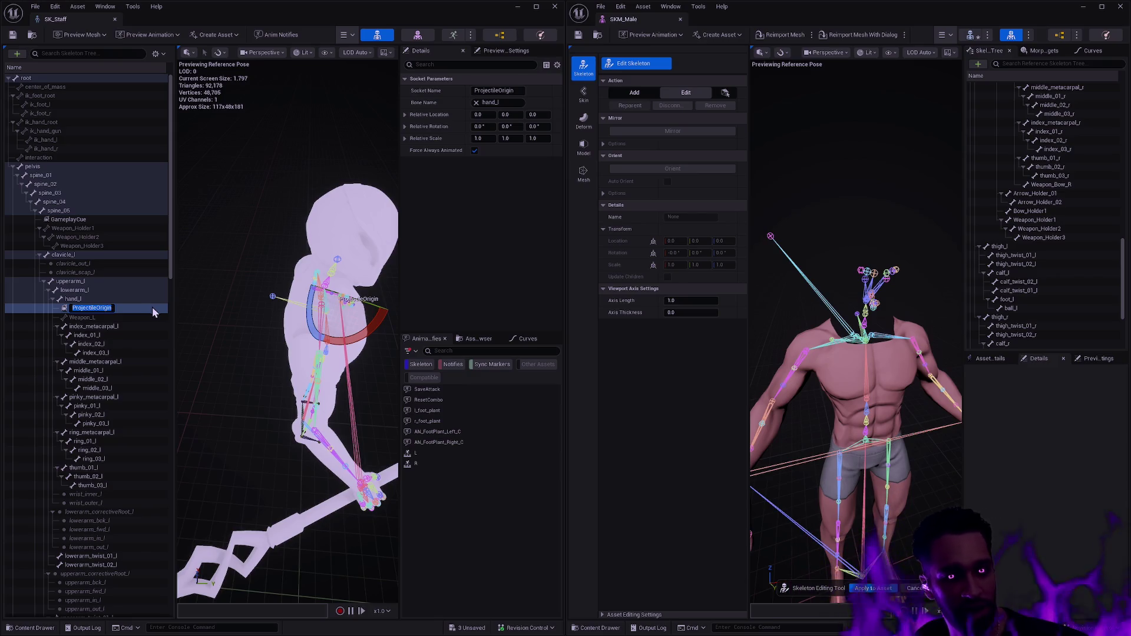
key(Return)
key(F2)
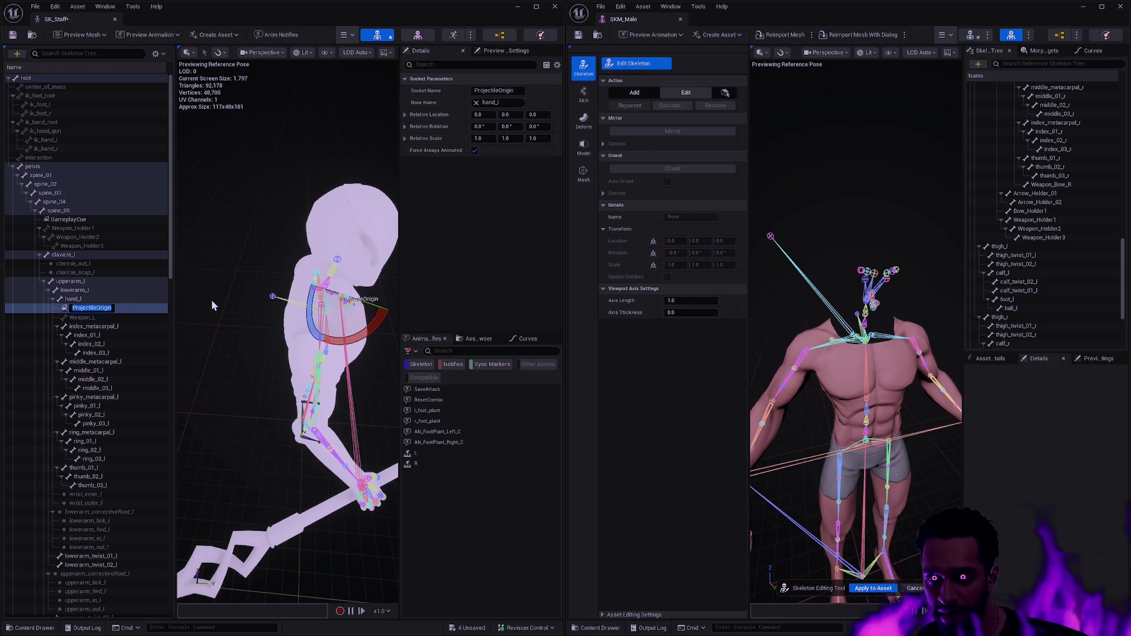
key(Return)
click(104, 310)
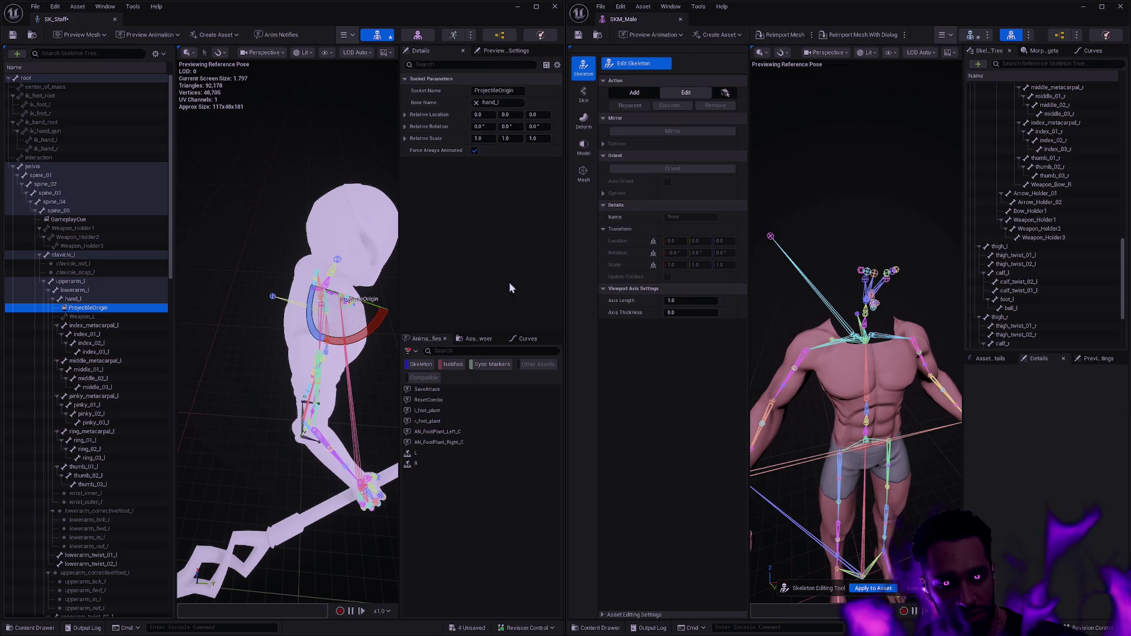
click(643, 92)
- Apply the skeleton edits to SKM_Male, then select its hand_l bone
click(874, 588)
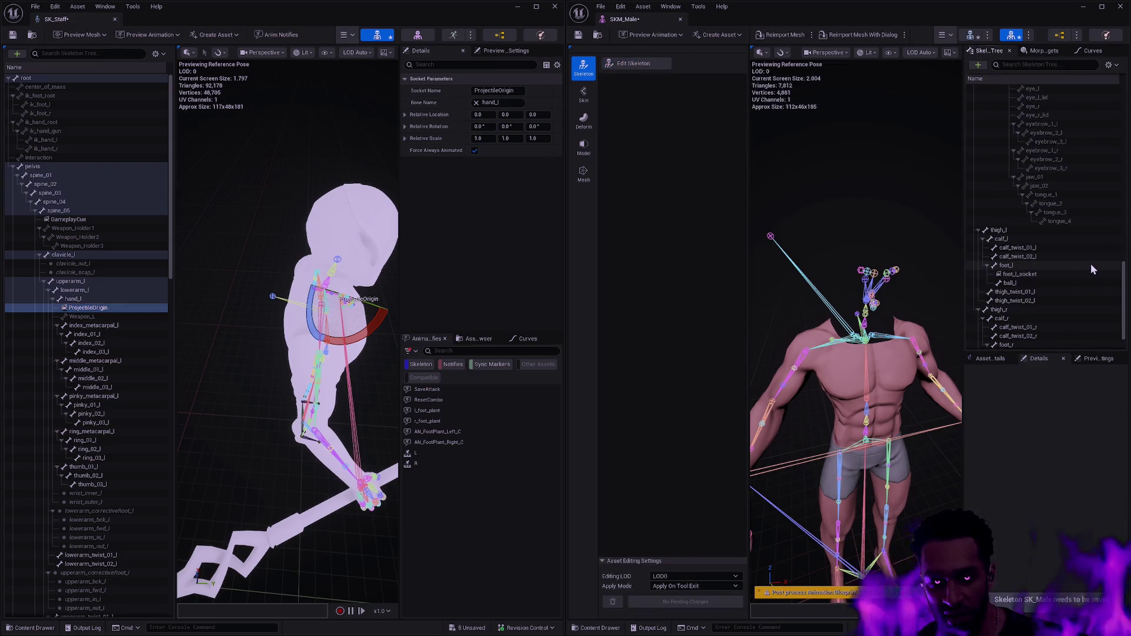
scroll(1096, 284, down, 10)
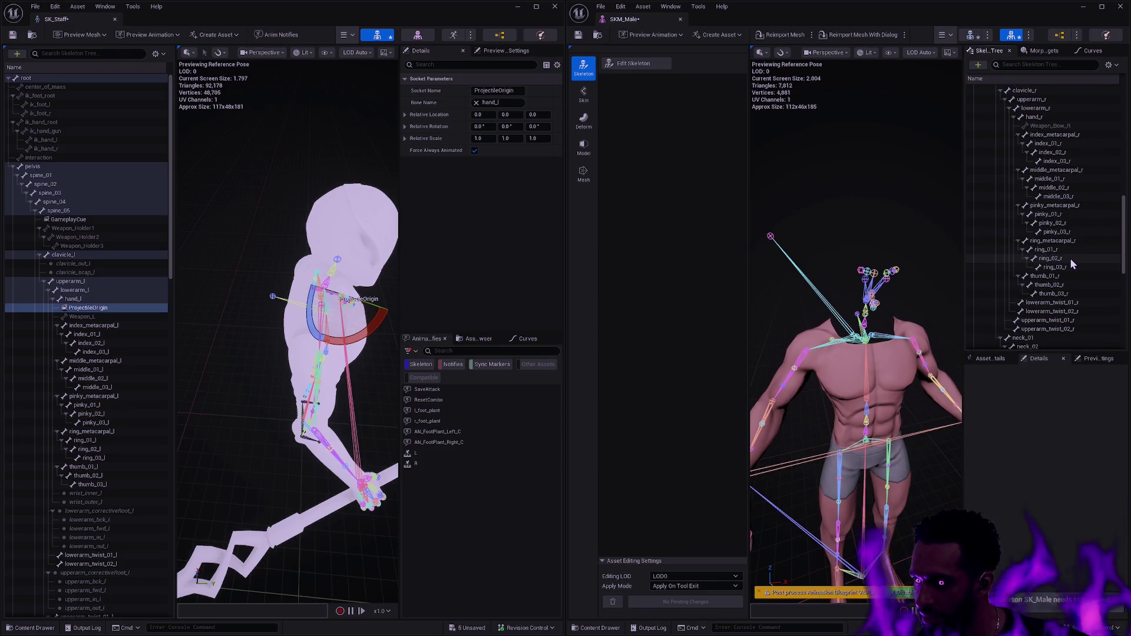
scroll(1067, 253, up, 5)
scroll(1056, 191, up, 5)
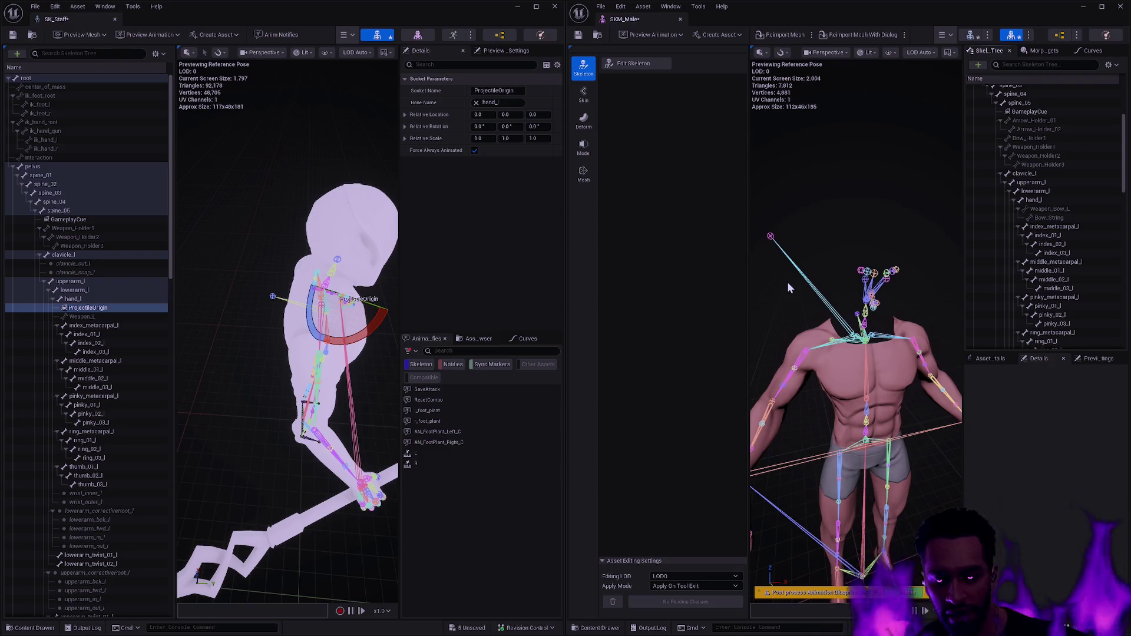
click(1055, 200)
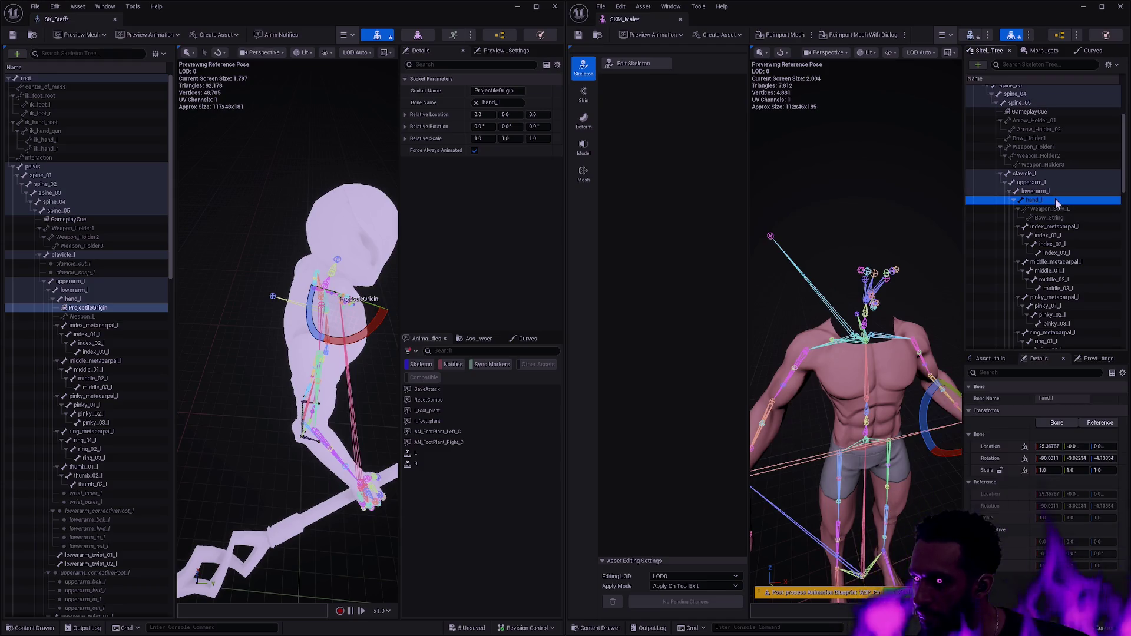
- Add a socket to SKM_Male's hand_l and name it ProjectileOrigin
right_click(1055, 201)
click(1018, 249)
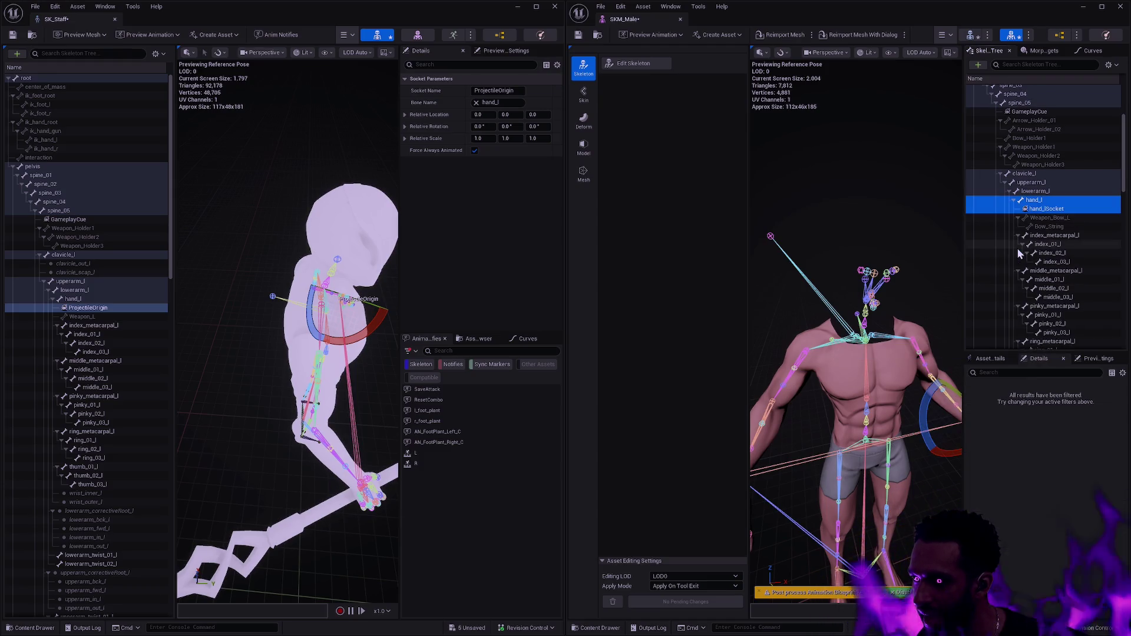
click(1084, 210)
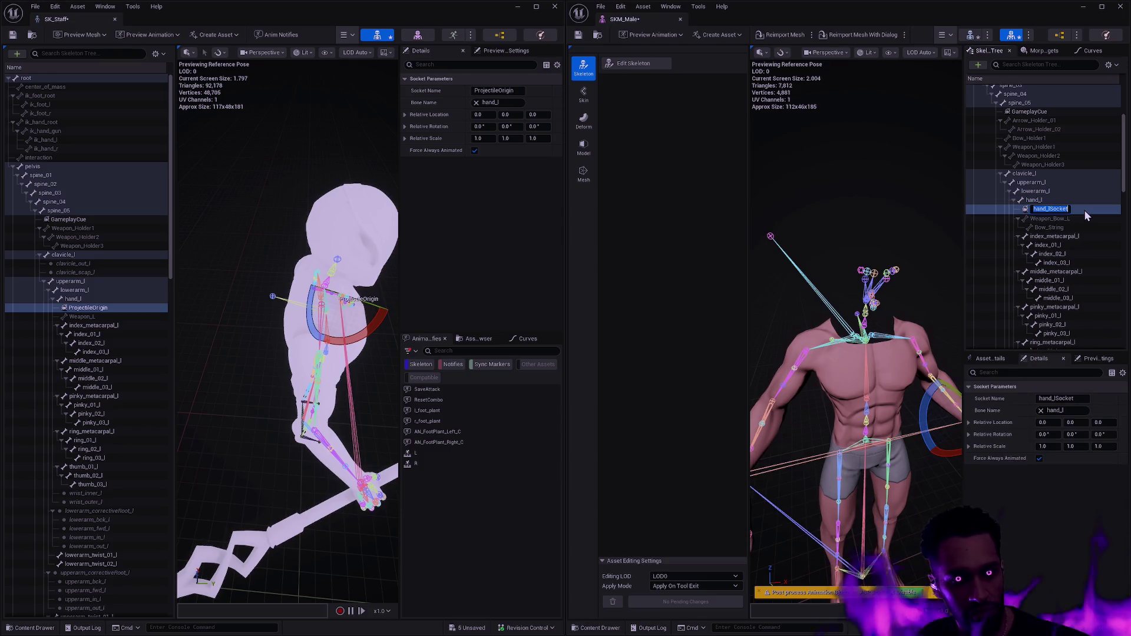
text(ProjectileOrigin)
key(Return)
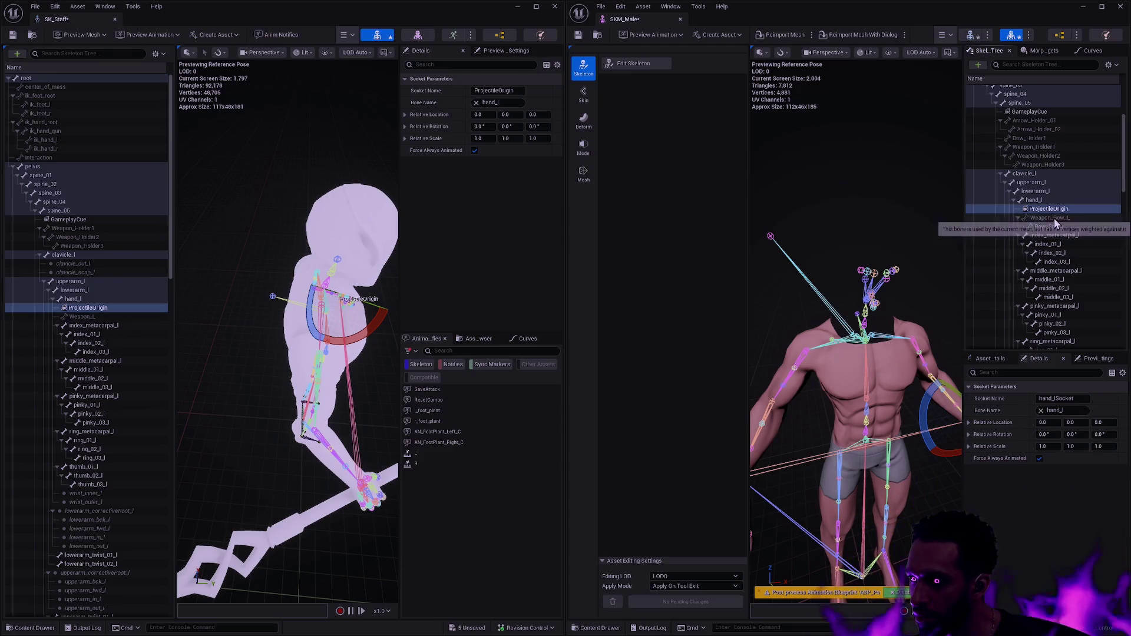
- Paste the copied ProjectileOrigin socket onto hand_l to match SK_Staff
right_click(1041, 201)
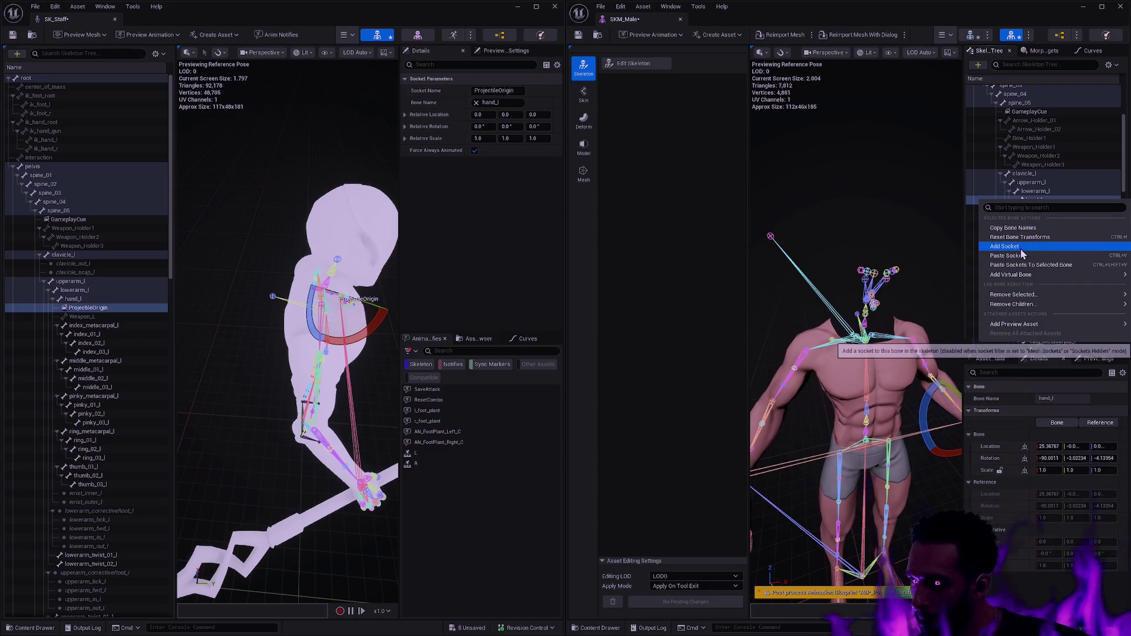
click(920, 23)
key(ctrl+v)
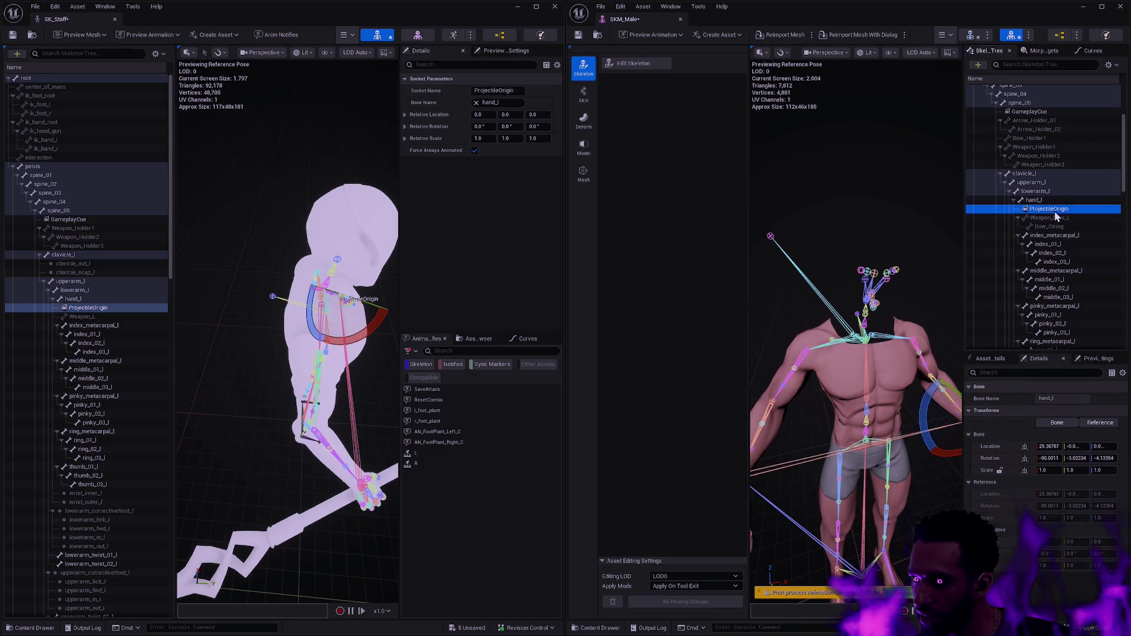
click(88, 308)
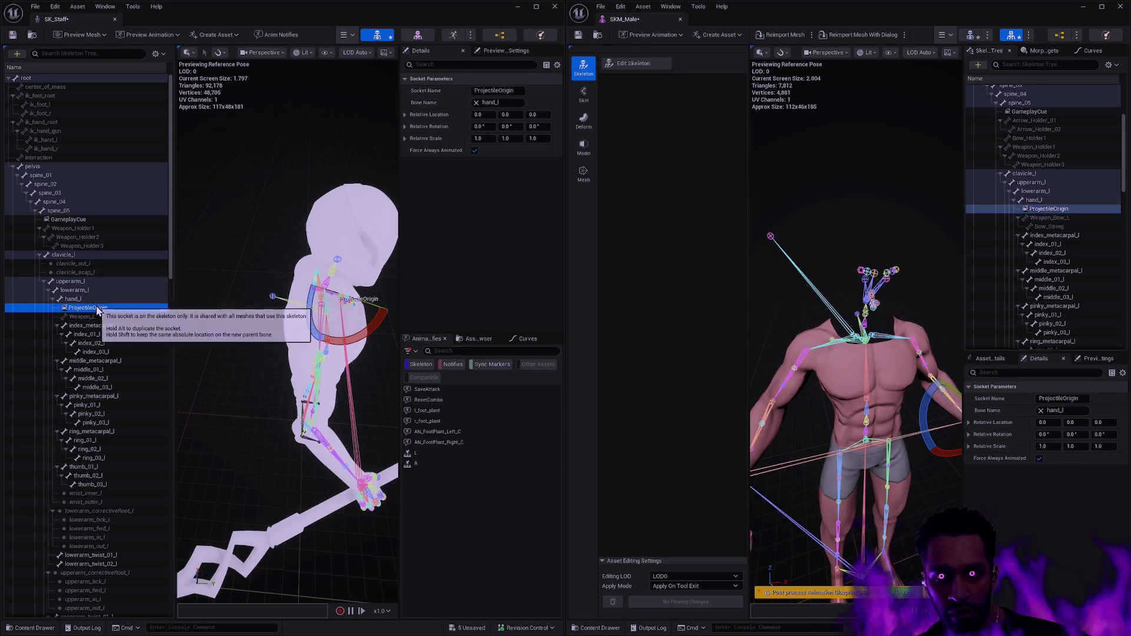
- Re-enter skeleton editing on SKM_Male and select hand_l as the parent
click(634, 64)
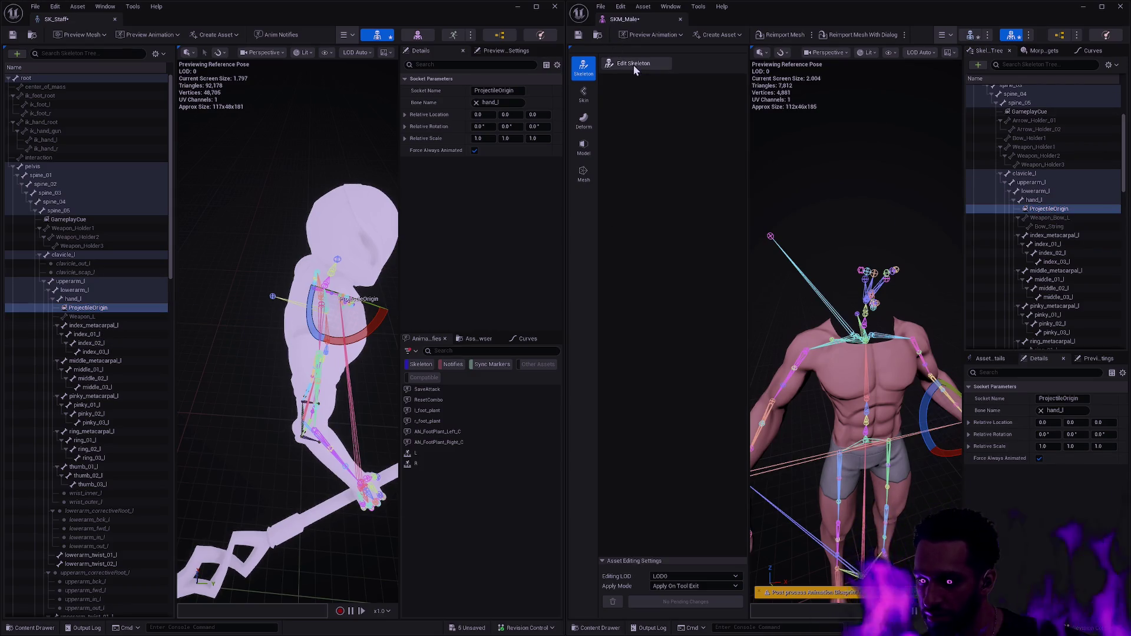
drag(1123, 147, 1120, 207)
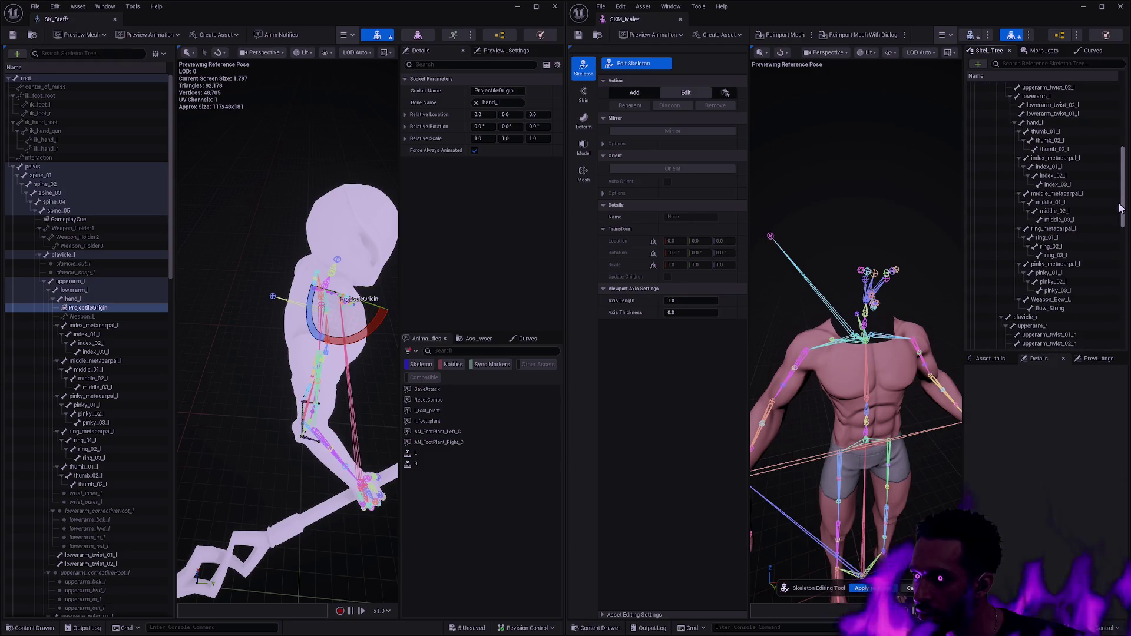
click(1049, 126)
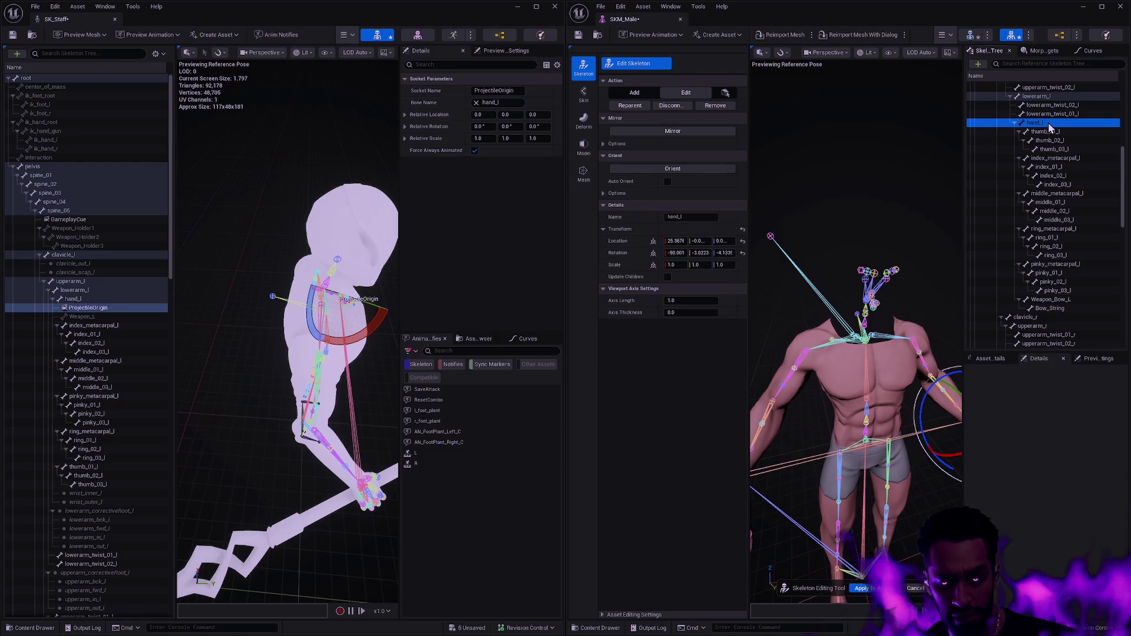
- Create a new bone under hand_l and name it Weapon_L
right_click(1049, 125)
click(1062, 151)
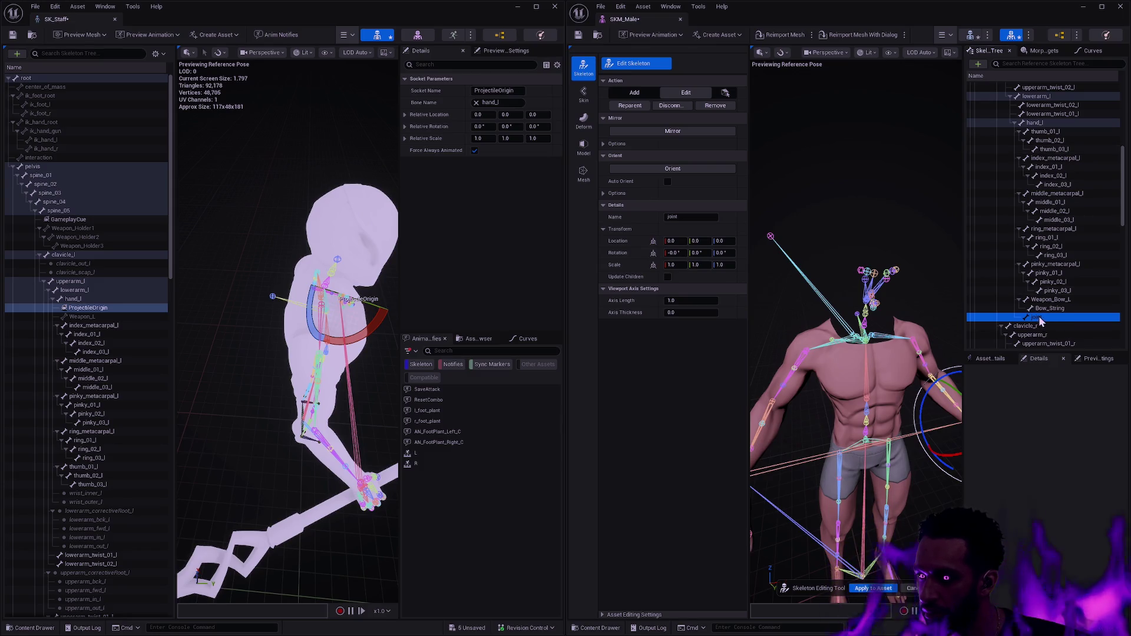
key(F2)
text(W)
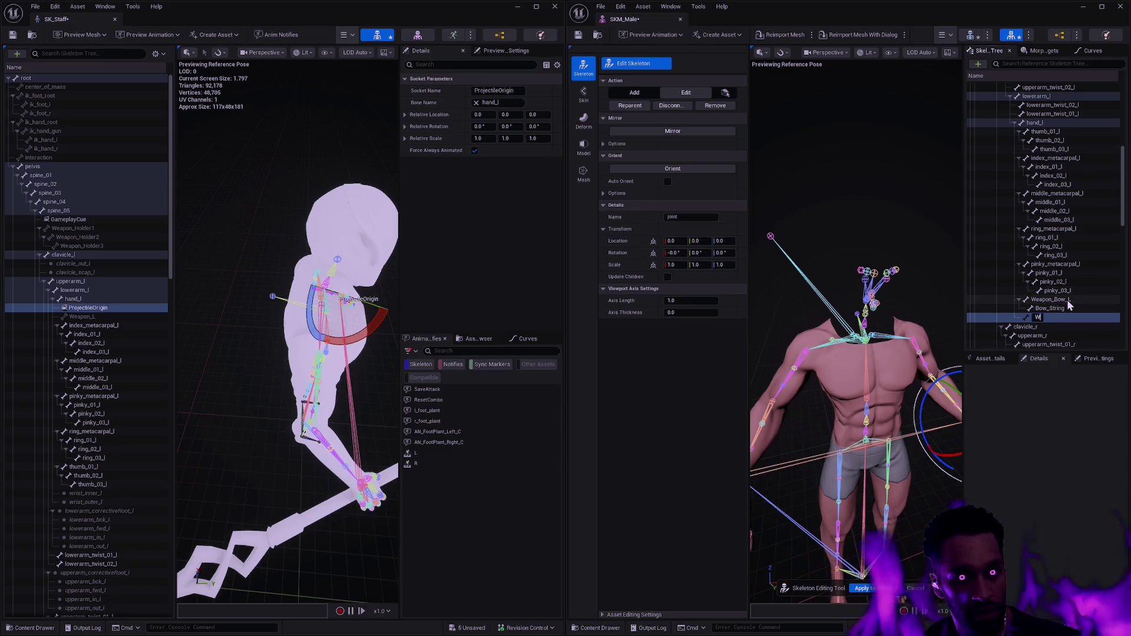
text(eapon_L)
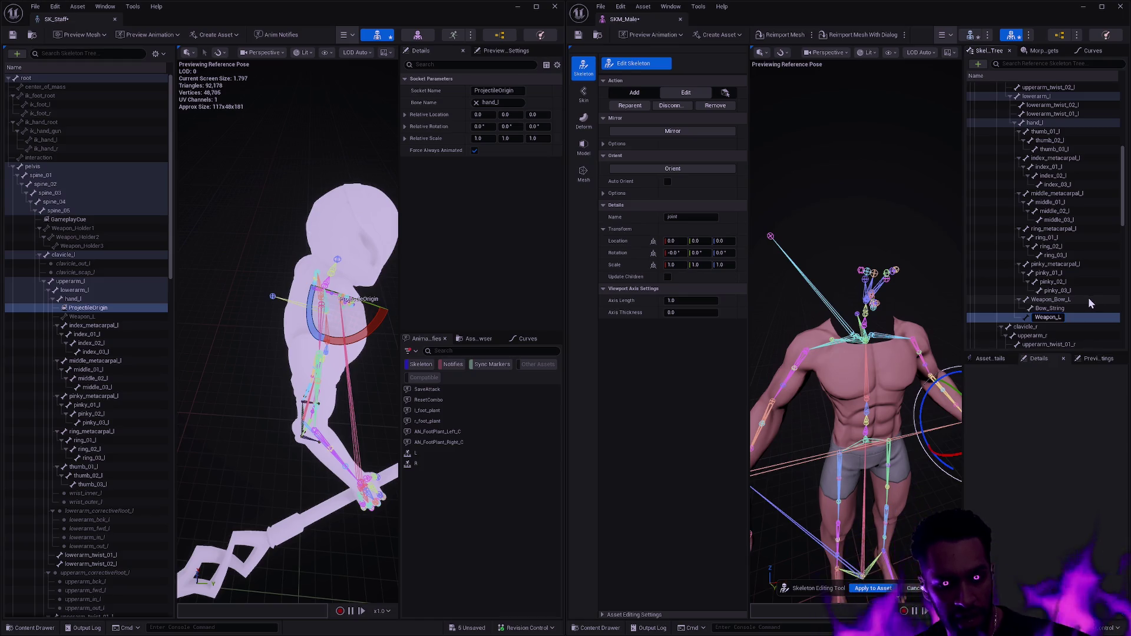
key(Return)
- Copy SK_Staff's Weapon_L location and rotation onto the new Weapon_L bone
click(88, 318)
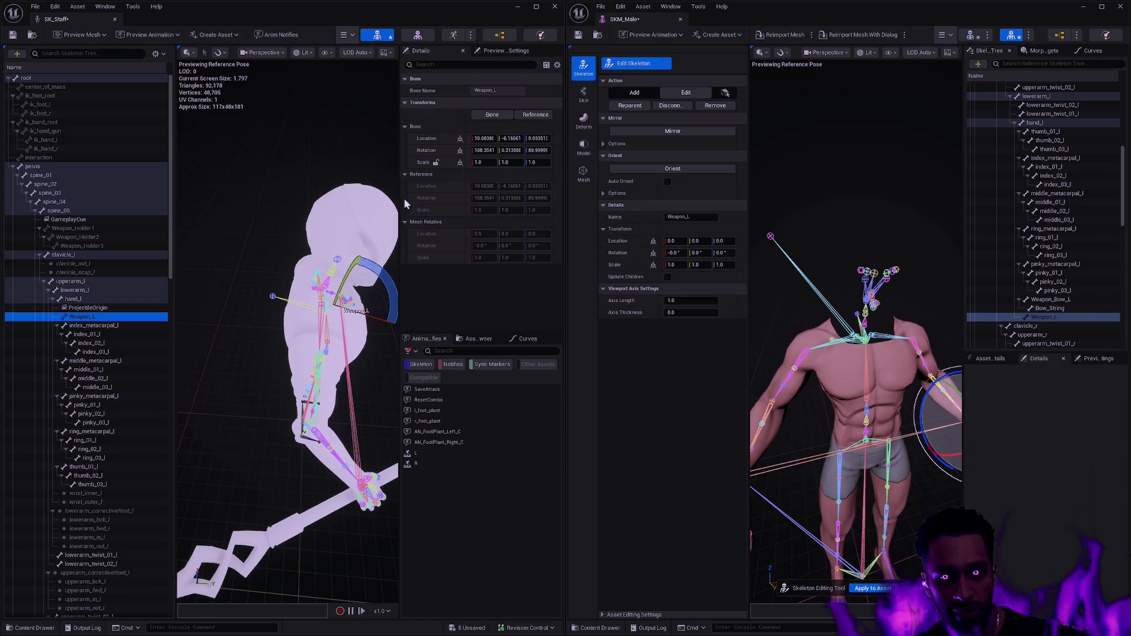
shift+right_click(439, 139)
shift+click(618, 240)
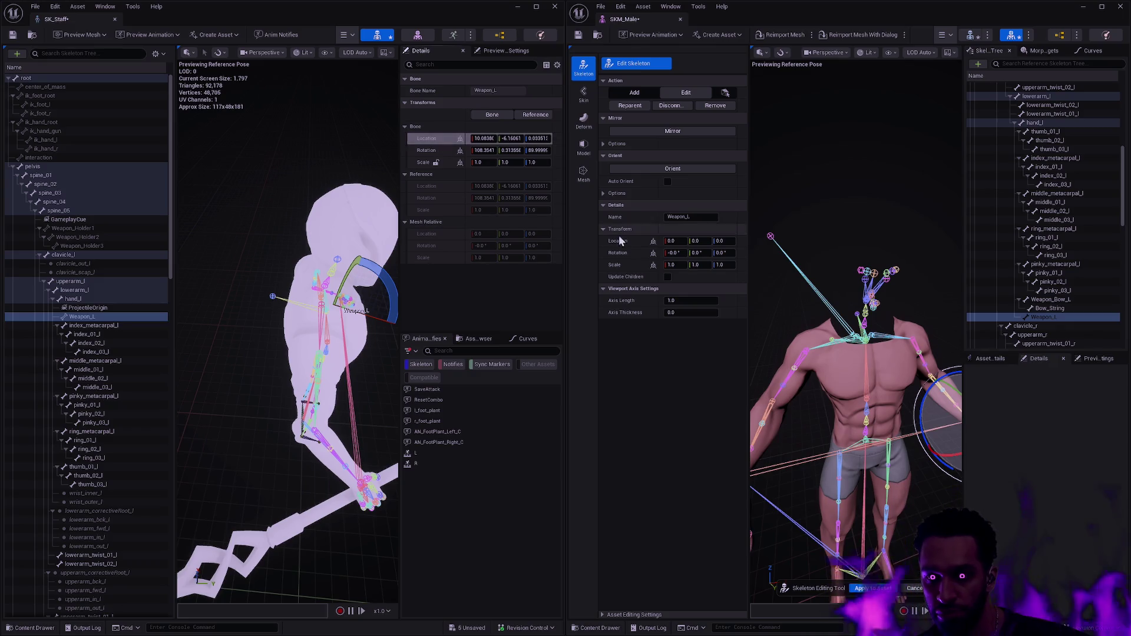
shift+right_click(444, 151)
shift+click(620, 250)
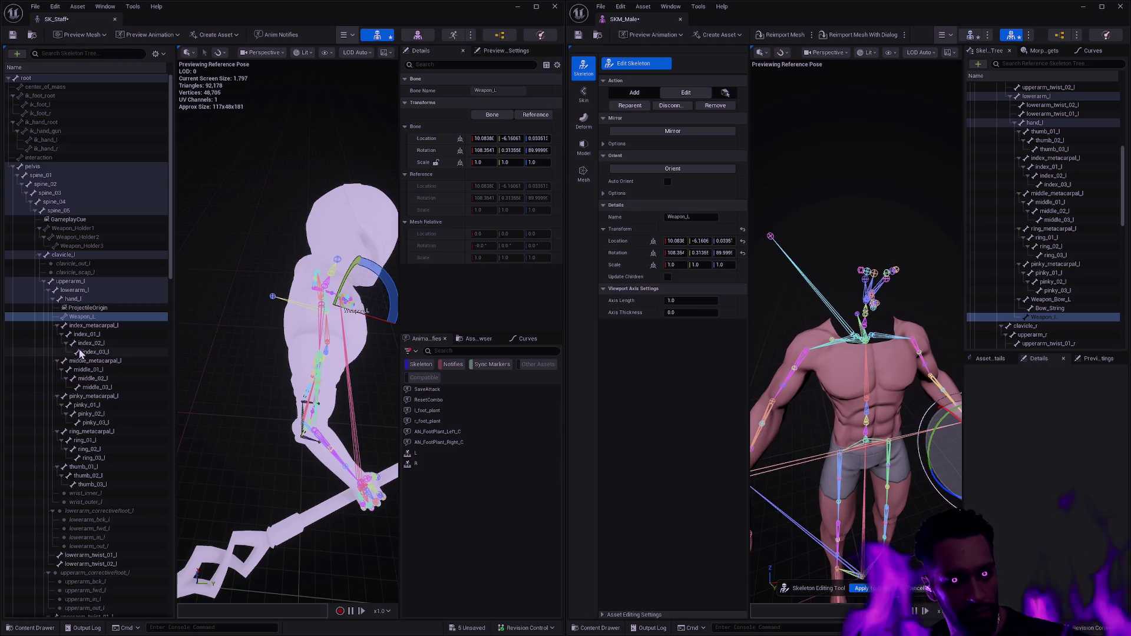
click(163, 315)
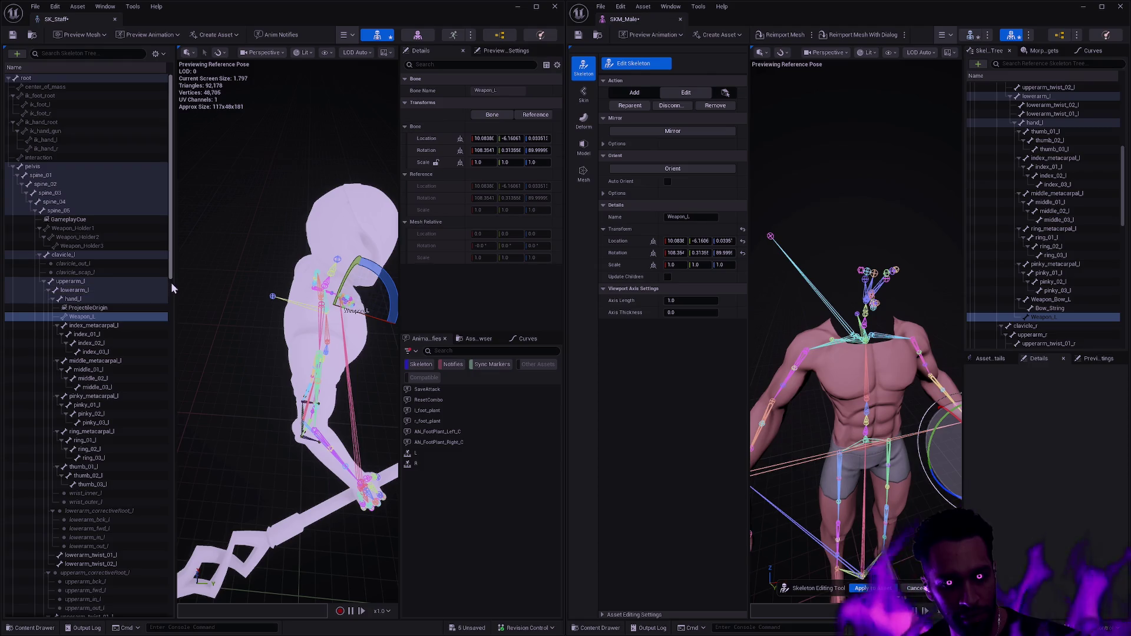
- Duplicate SKM_Male's Weapon_Bow_R bone on the right hand
scroll(172, 286, down, 1)
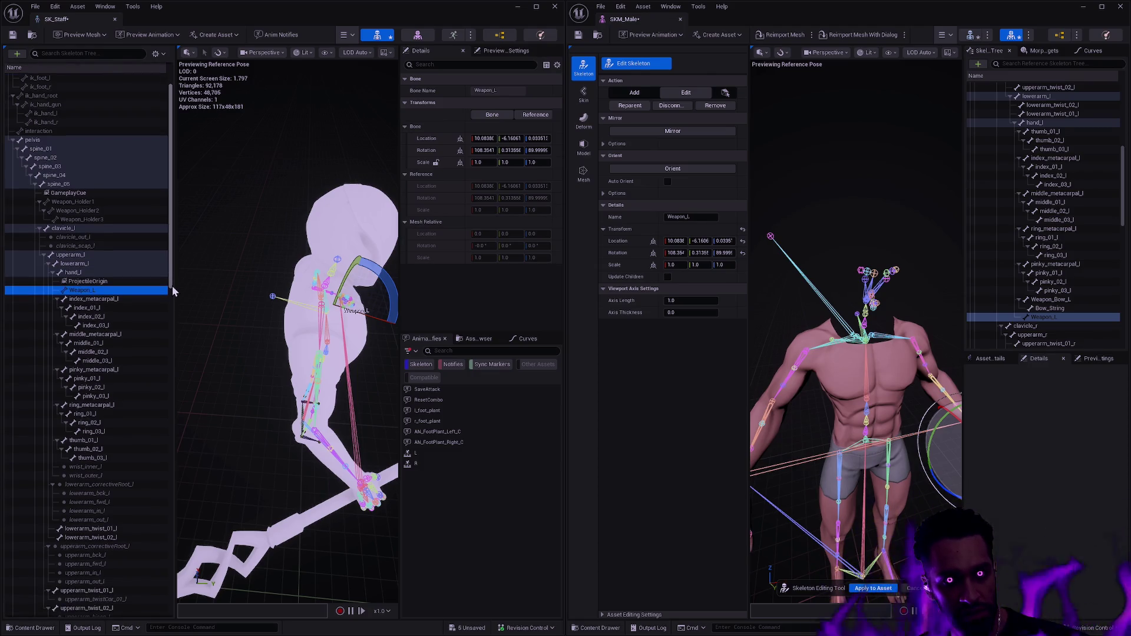
drag(172, 285, 171, 406)
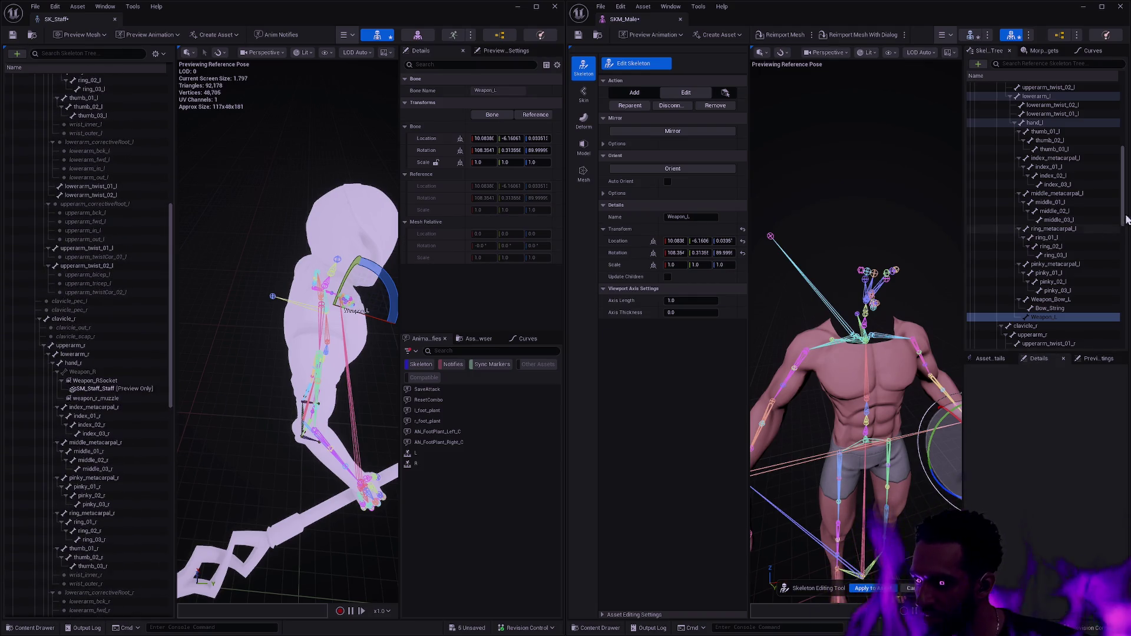
mouse_move(1123, 198)
mouse_down()
mouse_move(1126, 186)
mouse_move(1127, 258)
mouse_up()
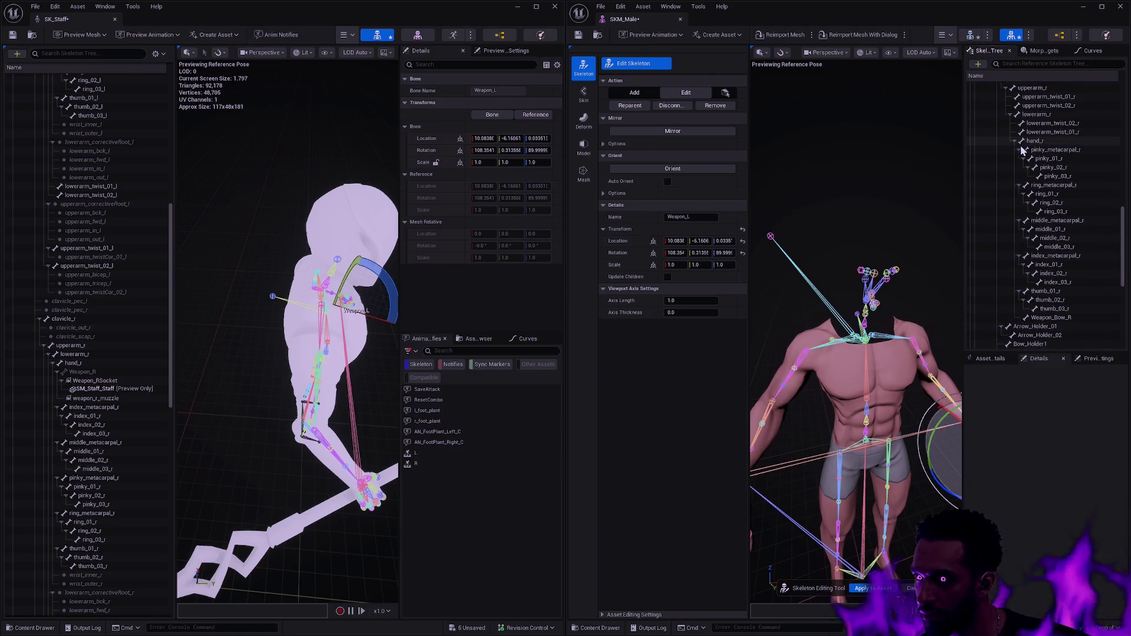
scroll(1077, 294, down, 2)
right_click(1062, 290)
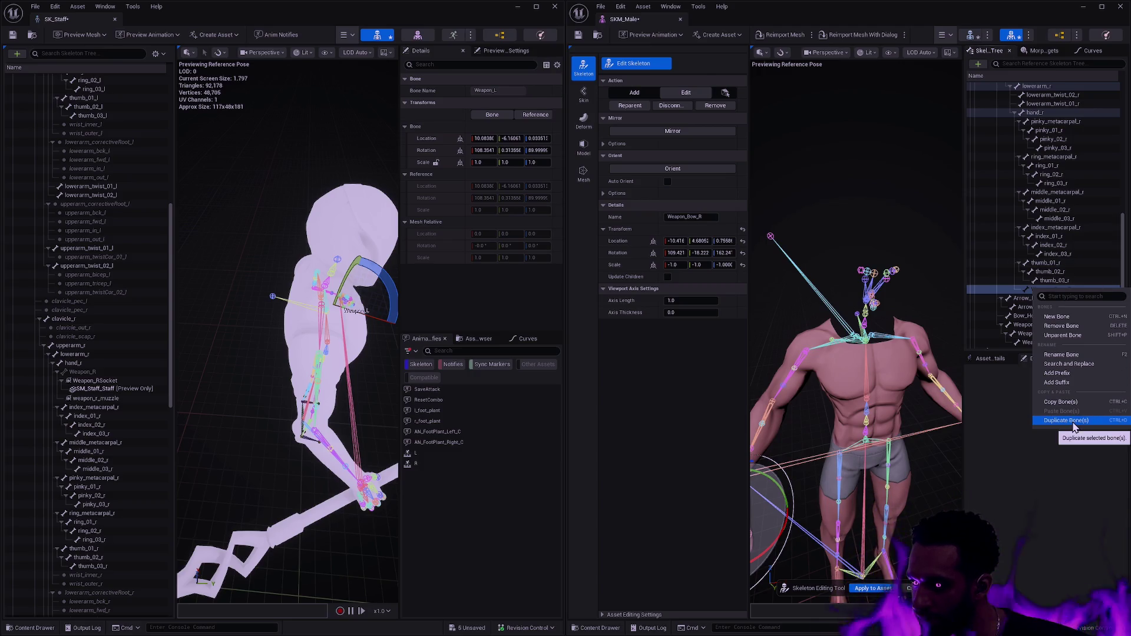
click(1073, 424)
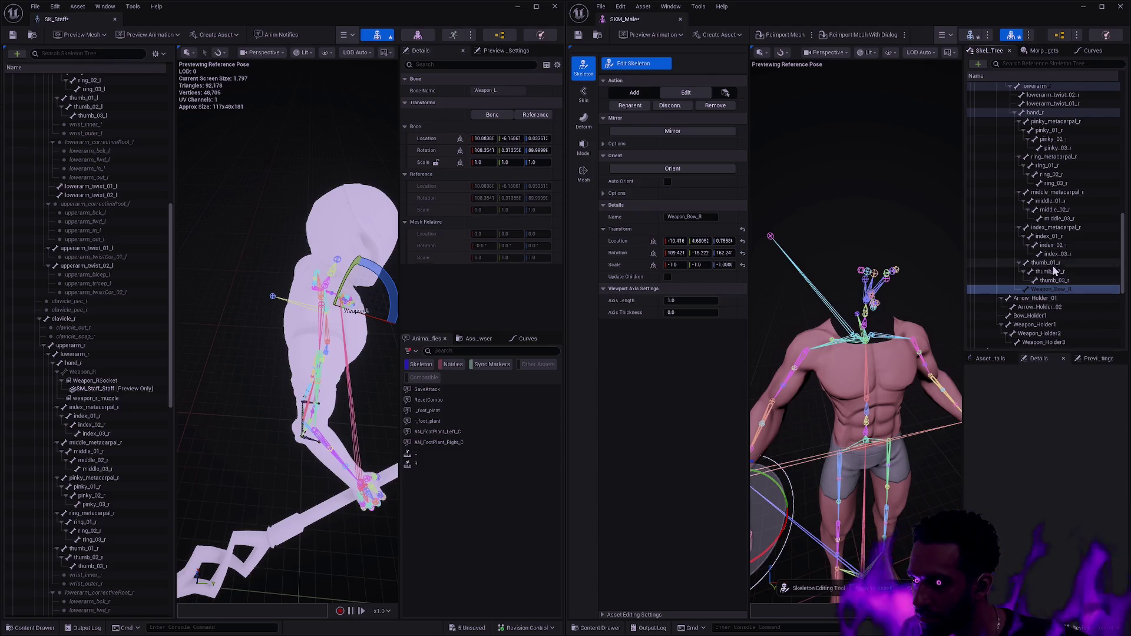
drag(1125, 276, 1126, 235)
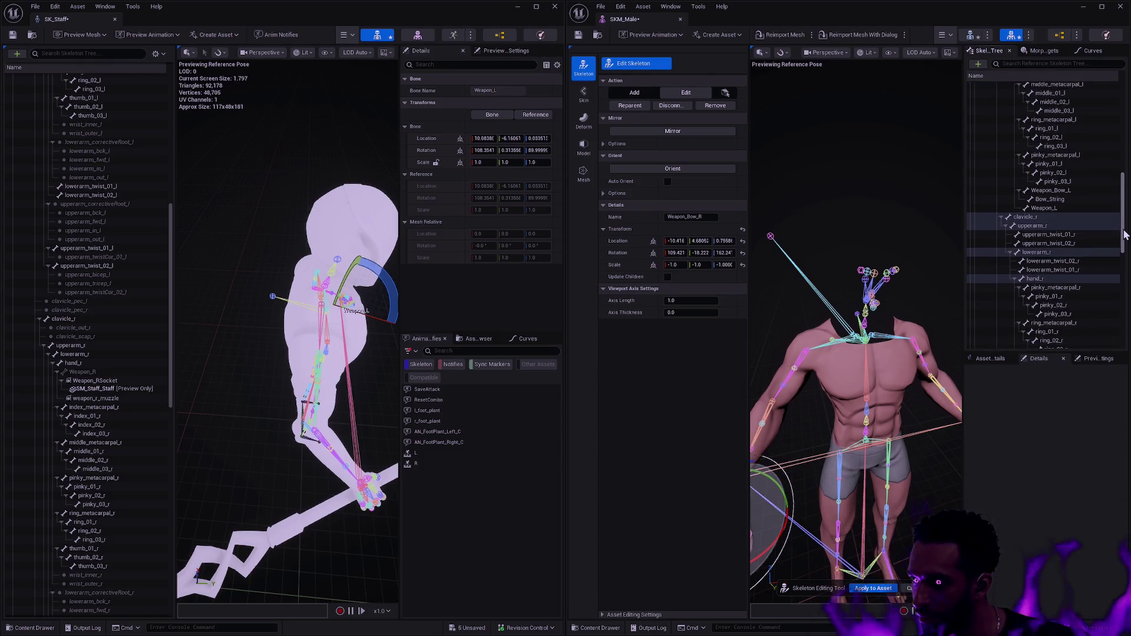
scroll(1079, 270, down, 6)
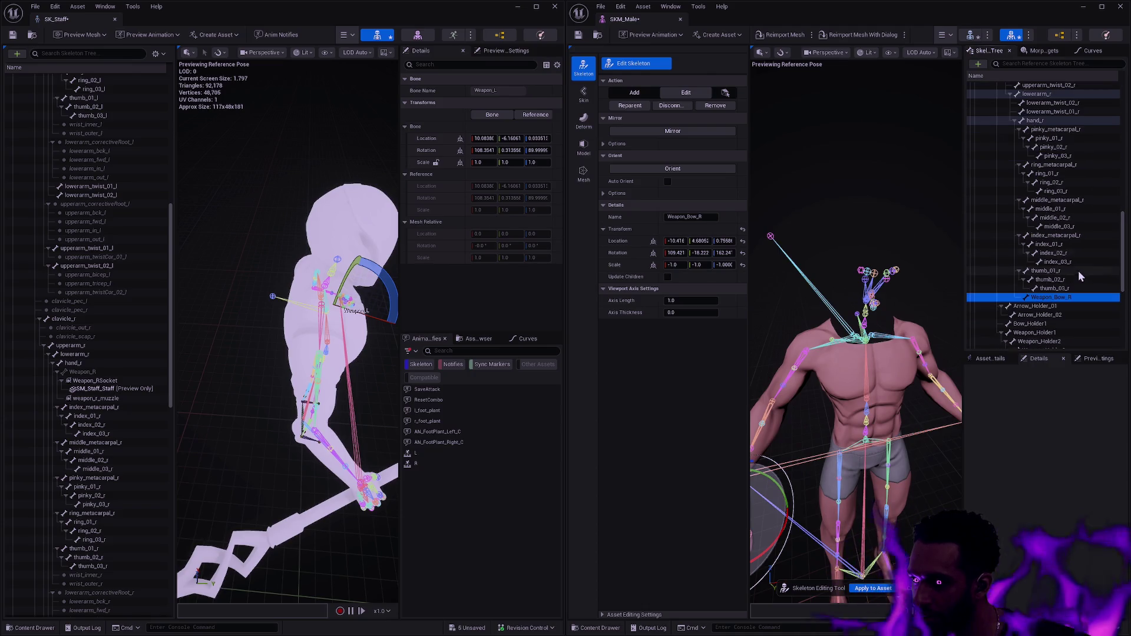
right_click(1034, 297)
click(1074, 430)
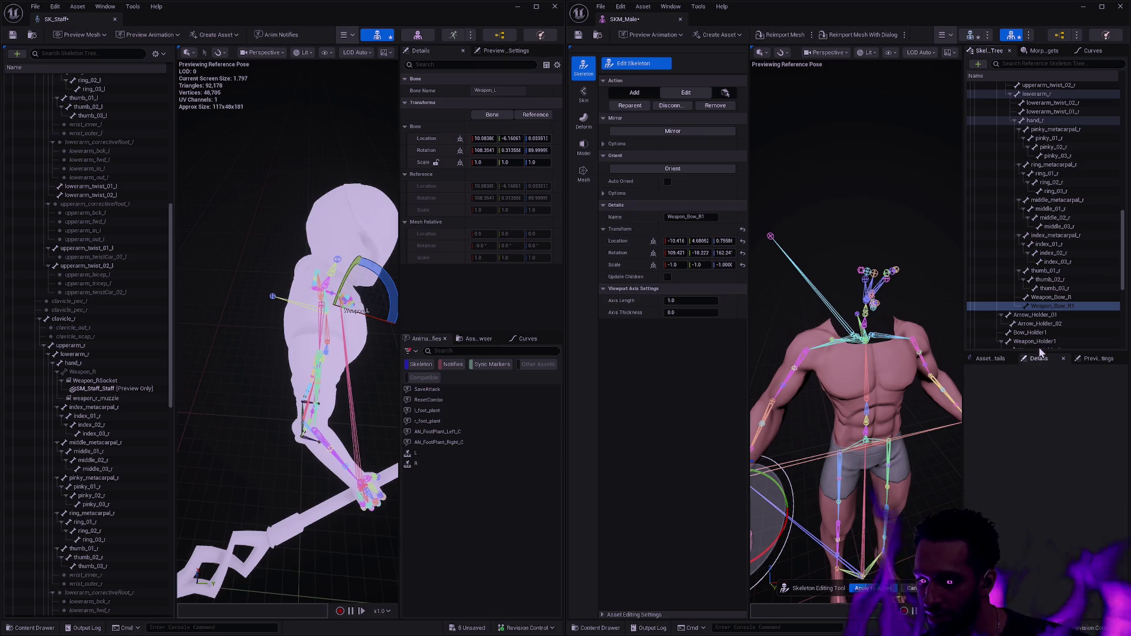
- Rename the duplicate Weapon_Bow_R1 to Weapon_R and copy SK_Staff's Weapon_R location
click(1060, 306)
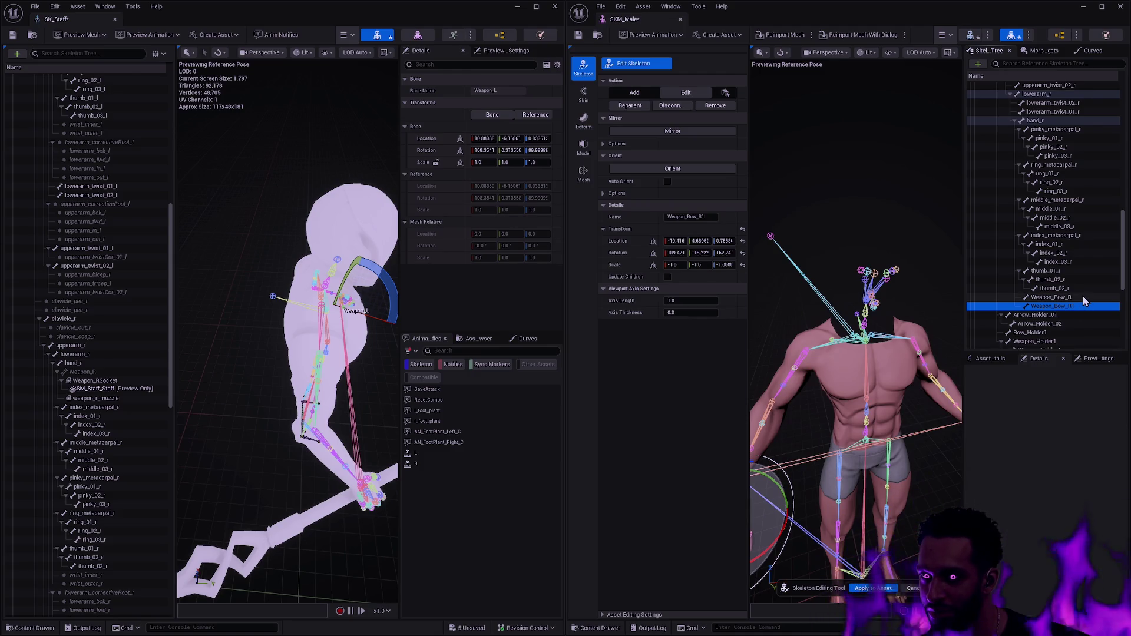
click(1079, 303)
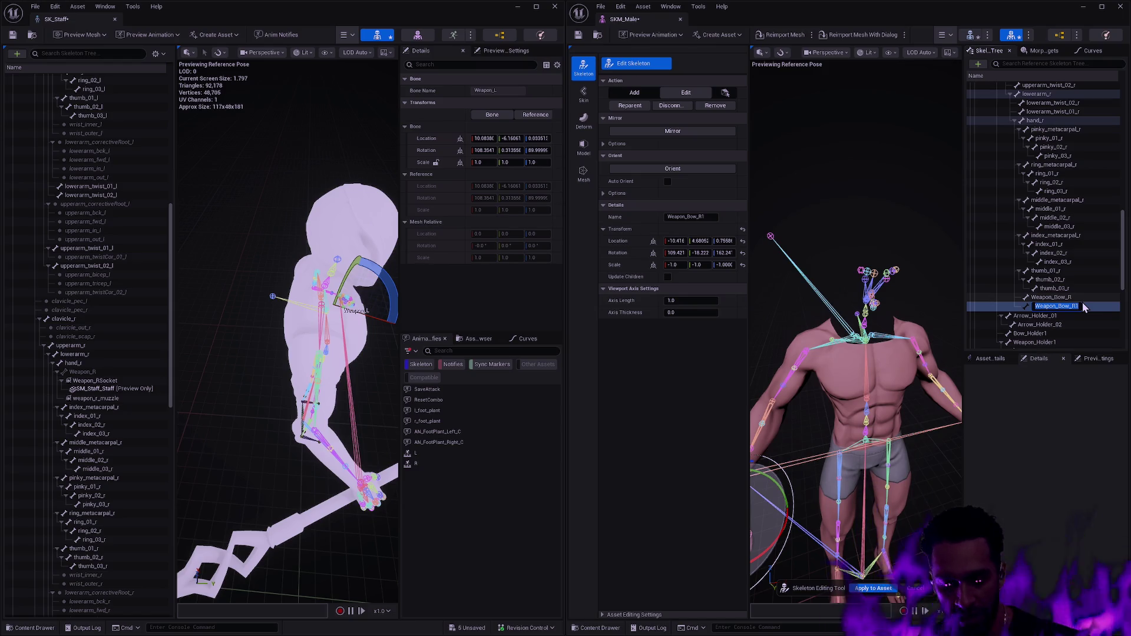
text(Weapon_R)
key(Return)
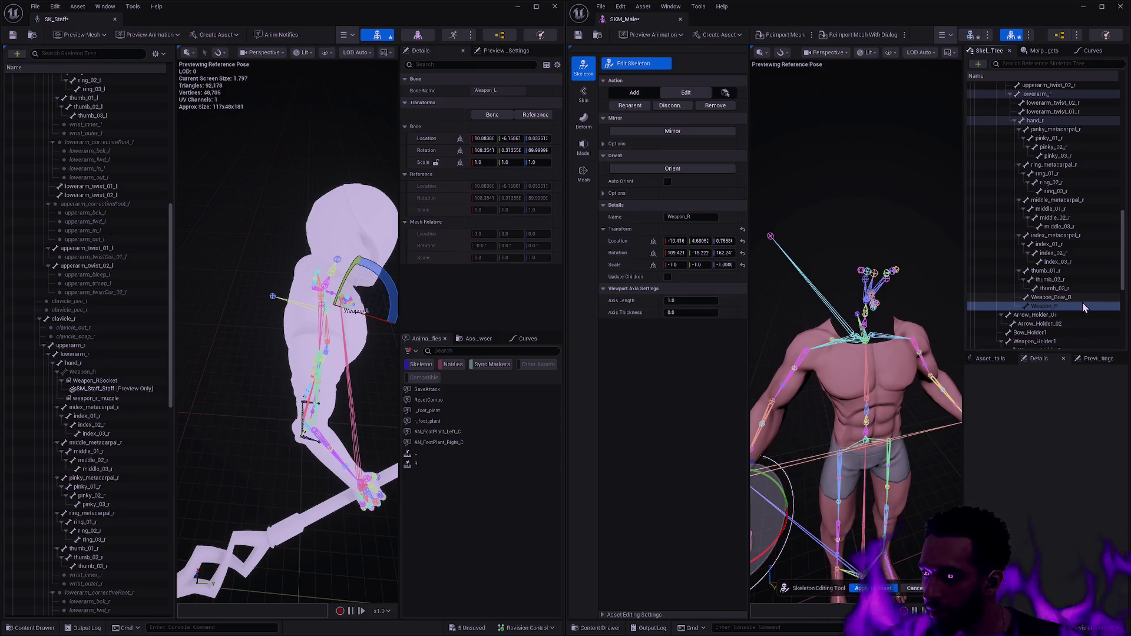
click(96, 373)
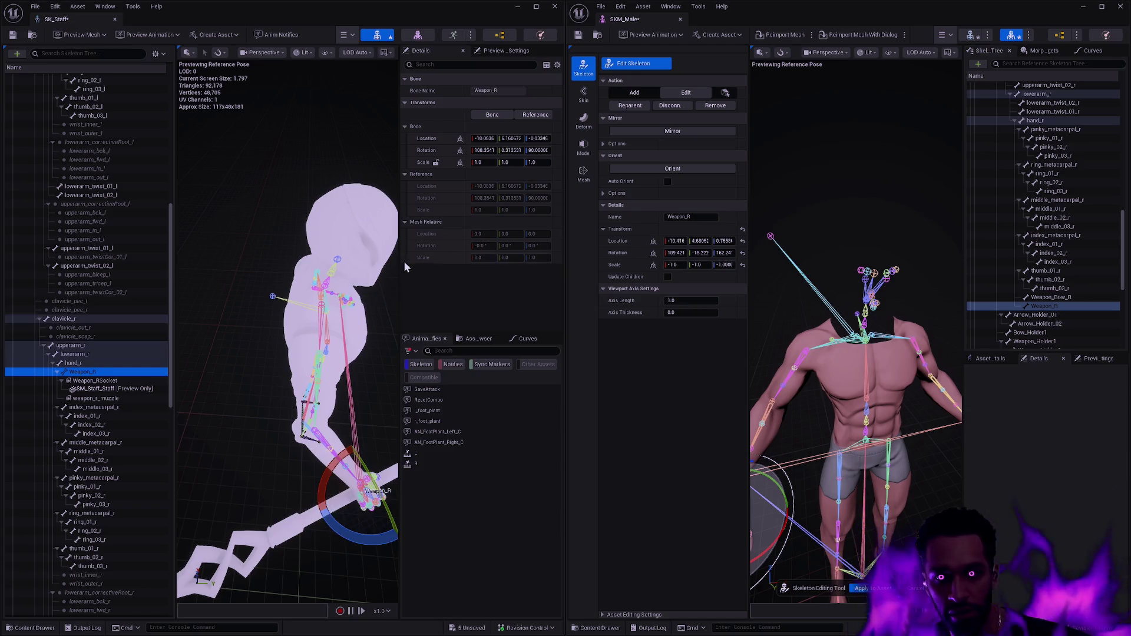
shift+right_click(429, 140)
- Paste SK_Staff's Weapon_R location and rotation onto SKM_Male's Weapon_R and frame it
shift+click(618, 238)
shift+right_click(436, 150)
shift+click(621, 252)
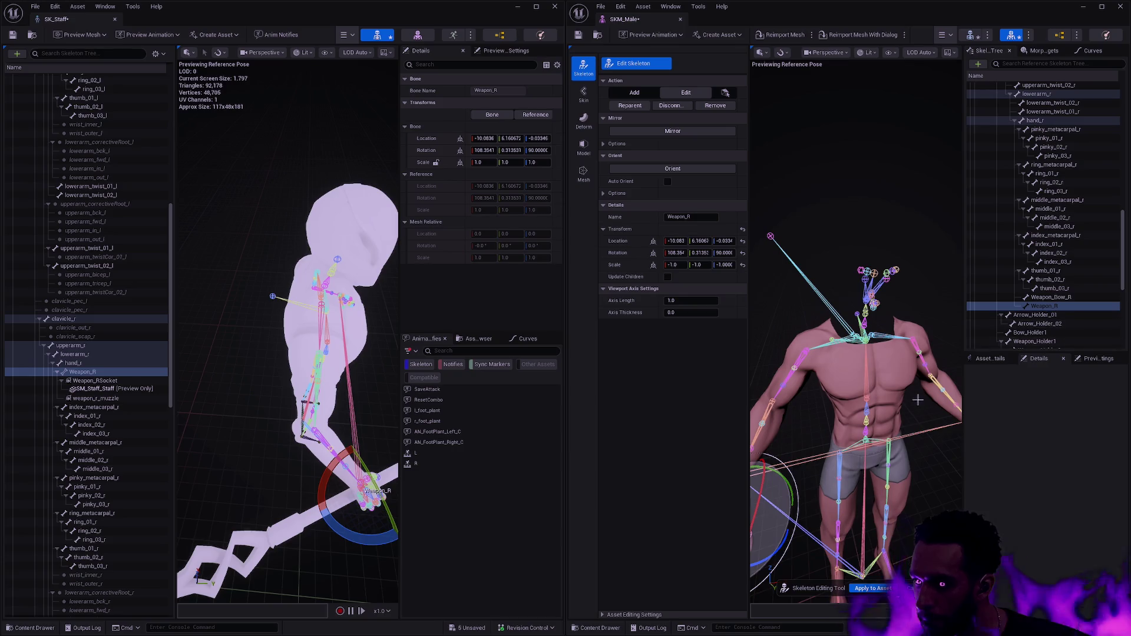
key(f)
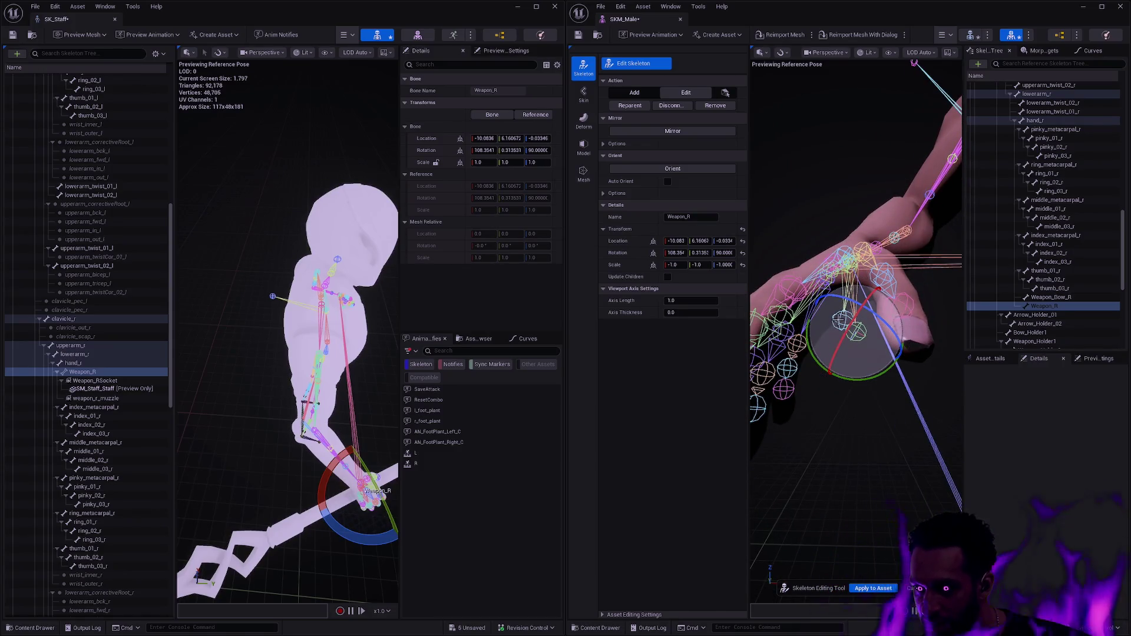
- Inspect Weapon_R against Weapon_Bow_R at the right hand, then apply the skeleton edits
click(1054, 298)
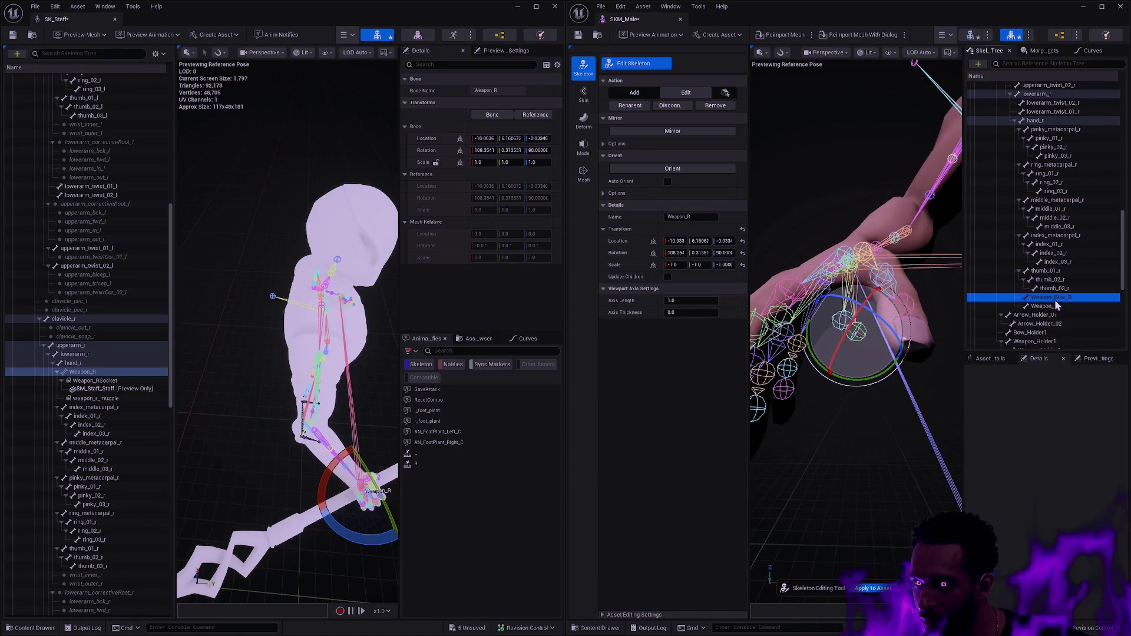
click(1053, 306)
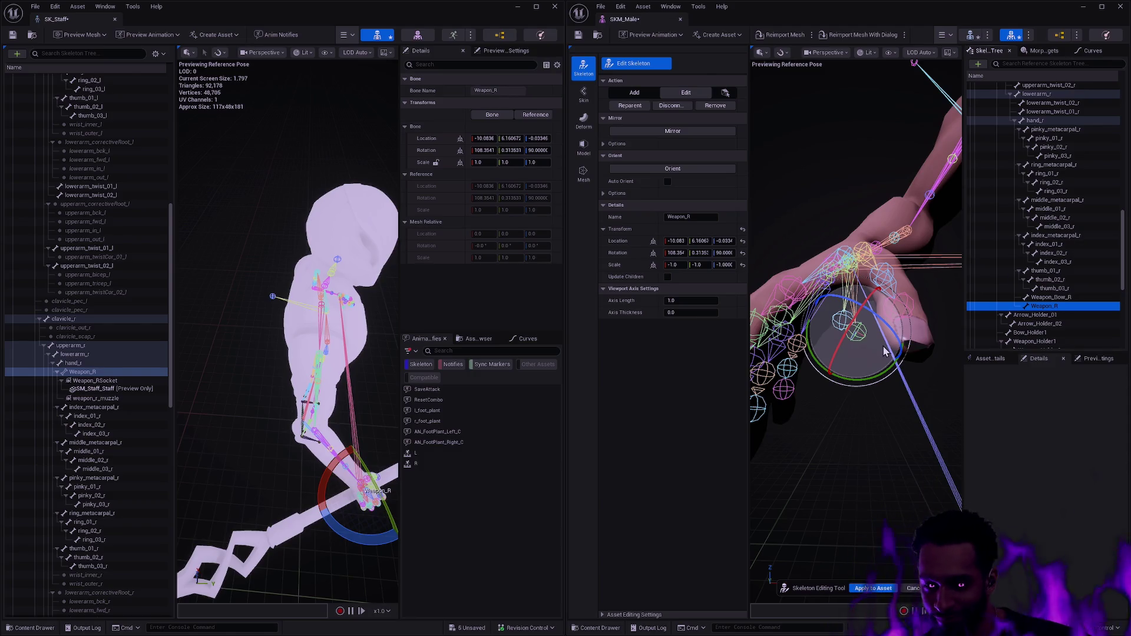
click(855, 472)
key(f)
drag(855, 353, 760, 359)
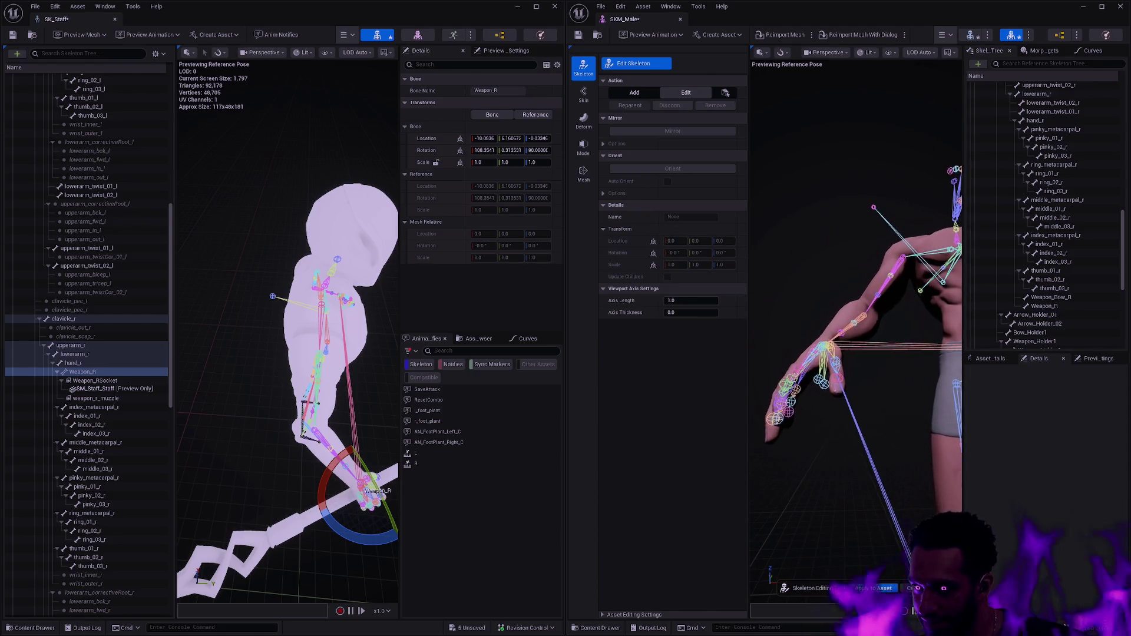
click(1044, 307)
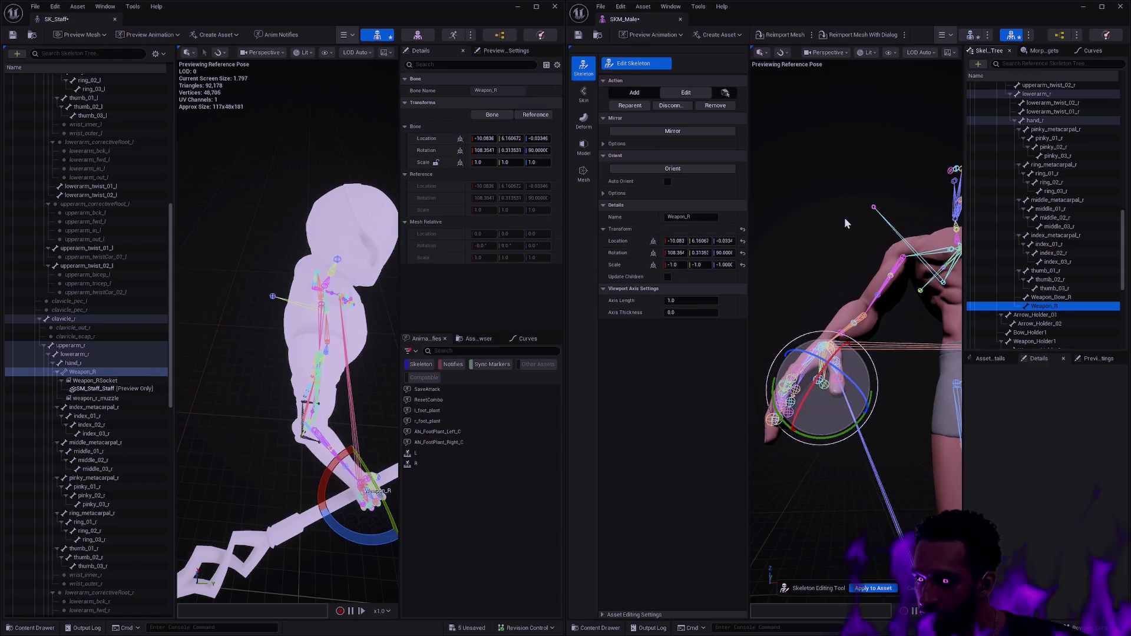
click(637, 63)
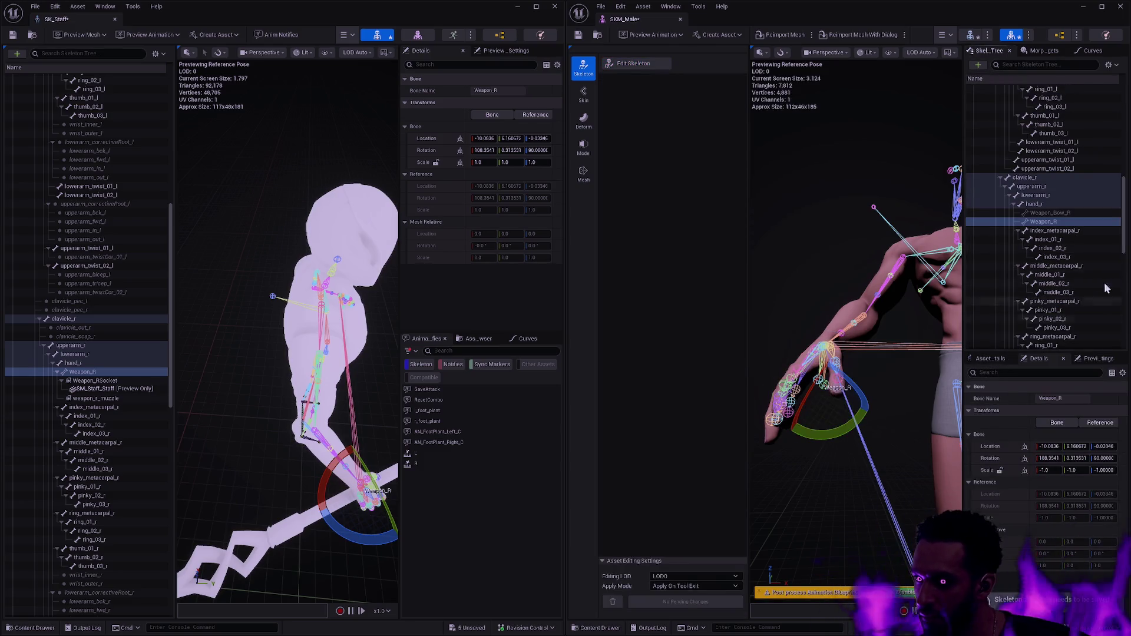
- Add a Weapon_RSocket on Weapon_R with SK_Staff's relative location 0, -20, 0
right_click(1060, 221)
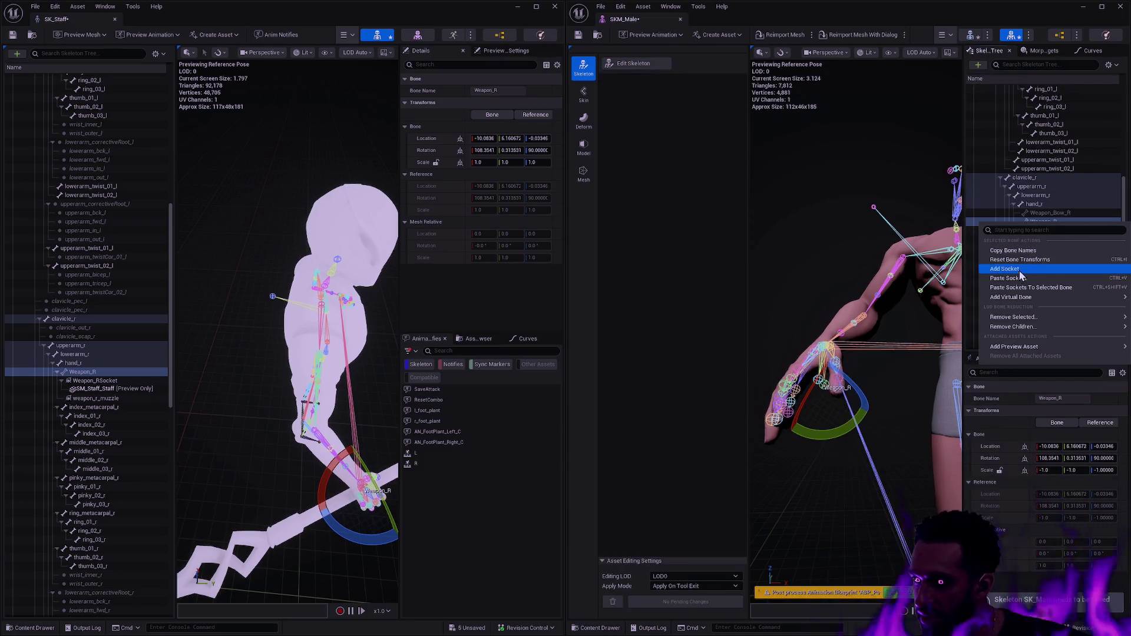
click(1022, 269)
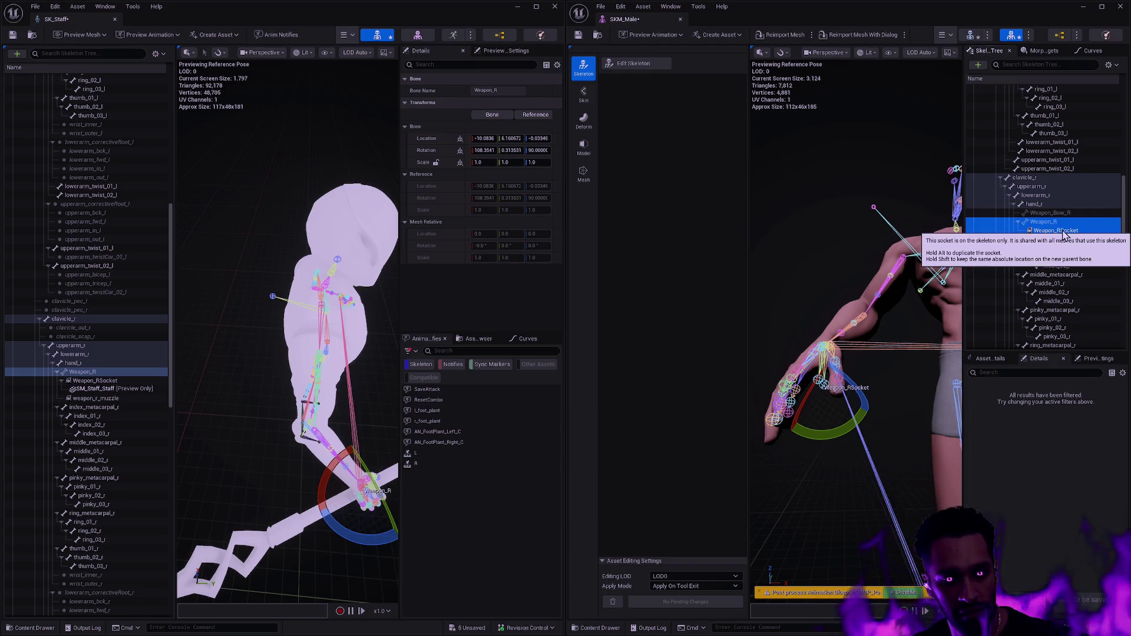
click(112, 382)
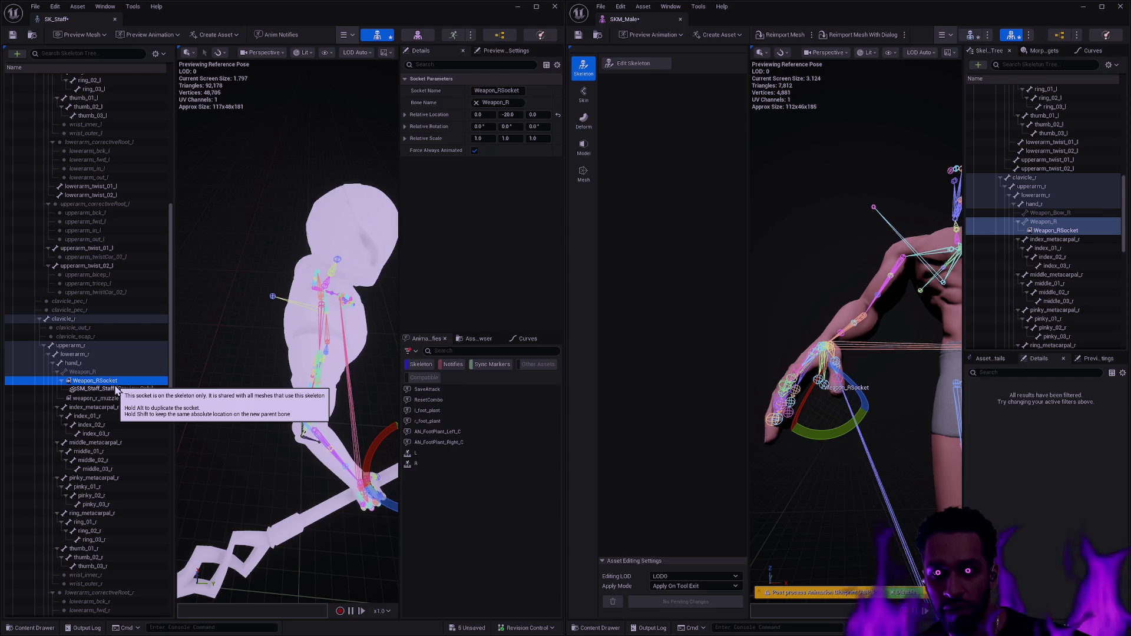
click(430, 115)
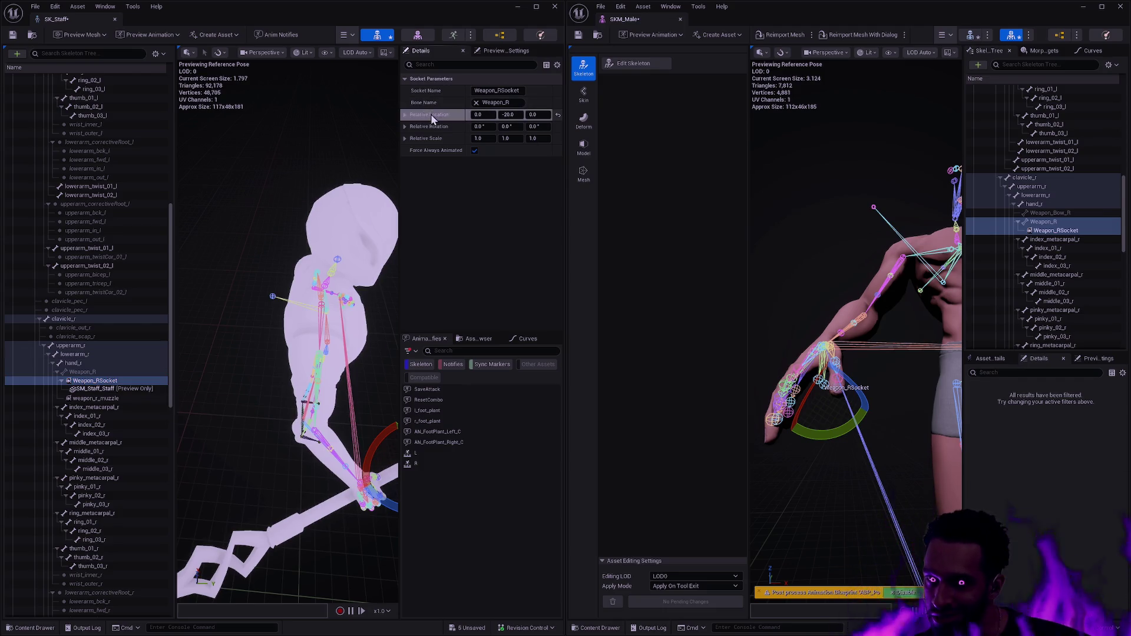
click(1057, 231)
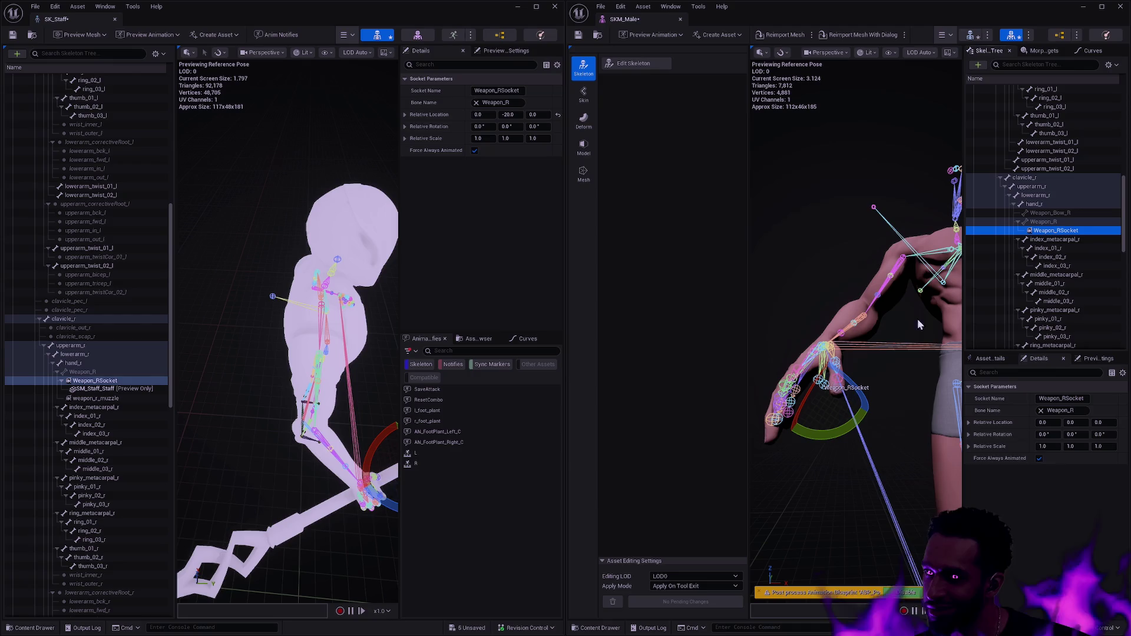
shift+click(997, 423)
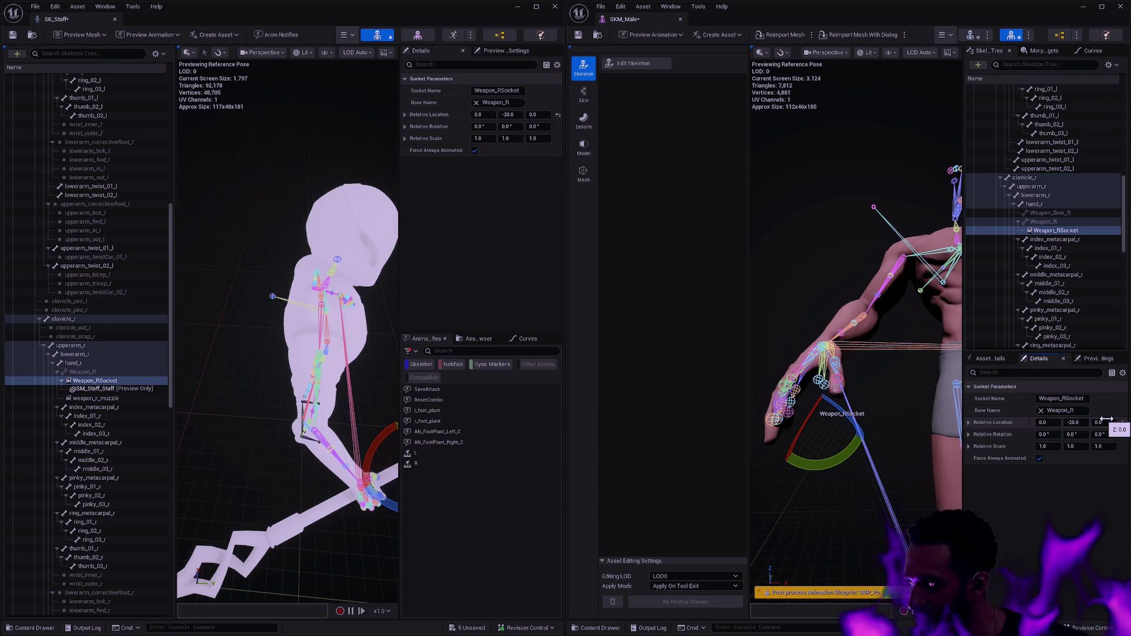
mouse_move(854, 354)
mouse_down()
mouse_move(825, 306)
mouse_move(825, 380)
mouse_move(913, 343)
mouse_up()
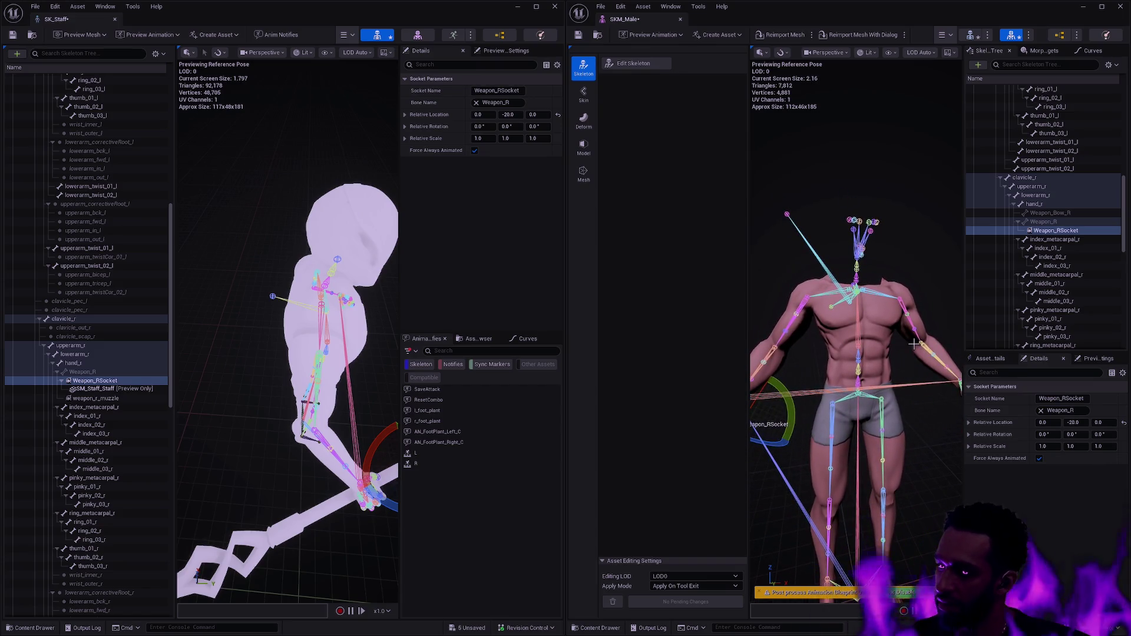
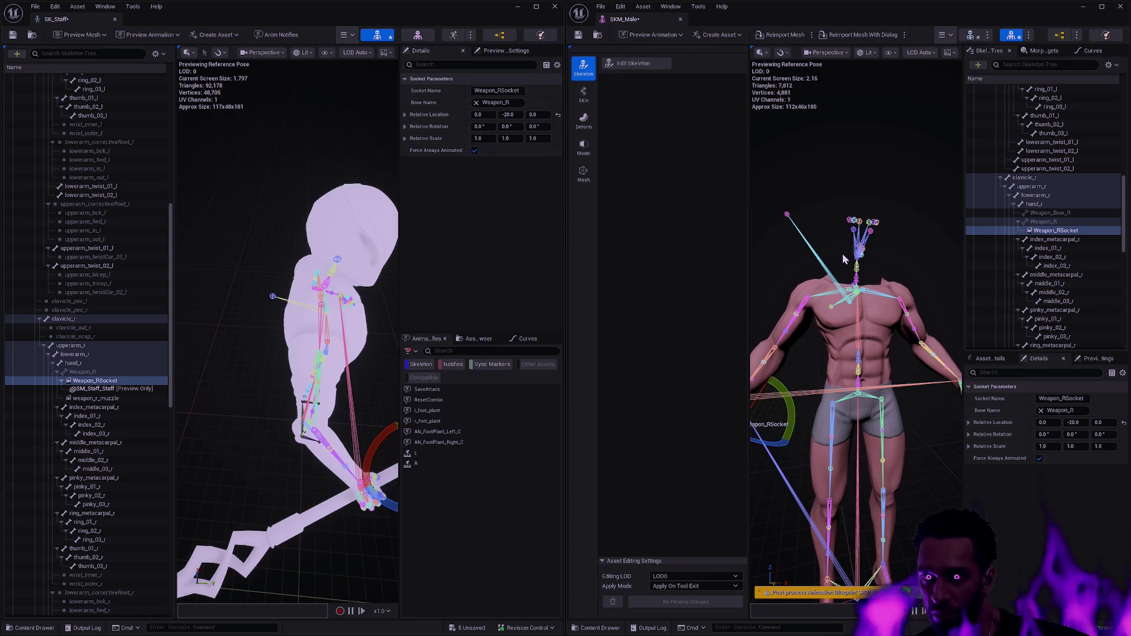
- In the Content Drawer, filter the male folders to Skeletal Mesh and open SKM_Male_Cloth_FullSet from Armor
key(ctrl+space)
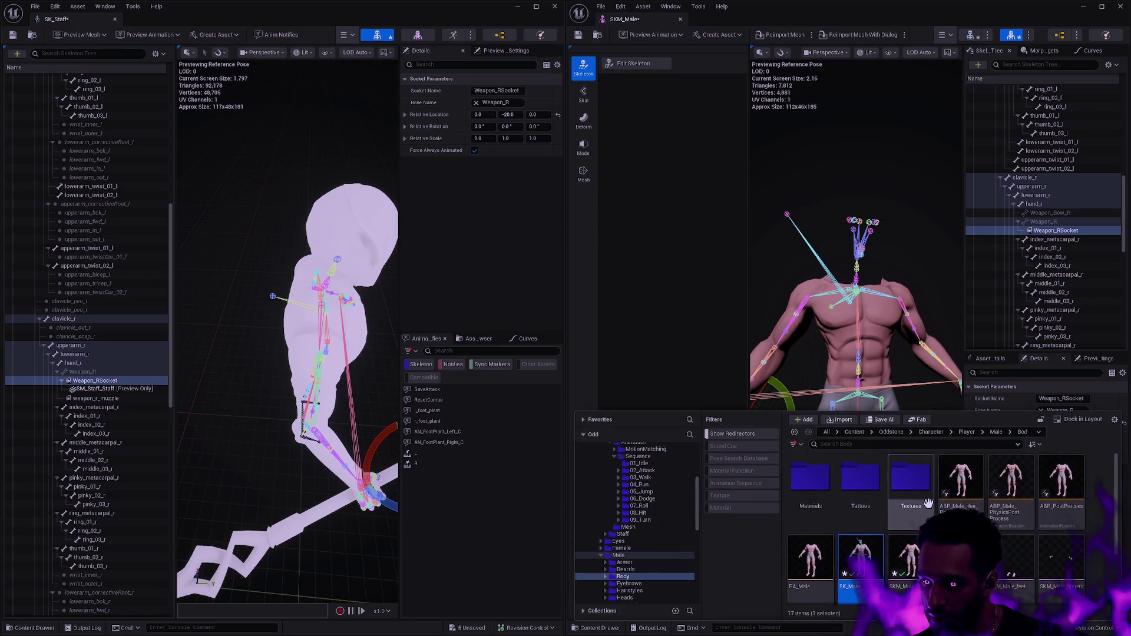
scroll(649, 546, down, 3)
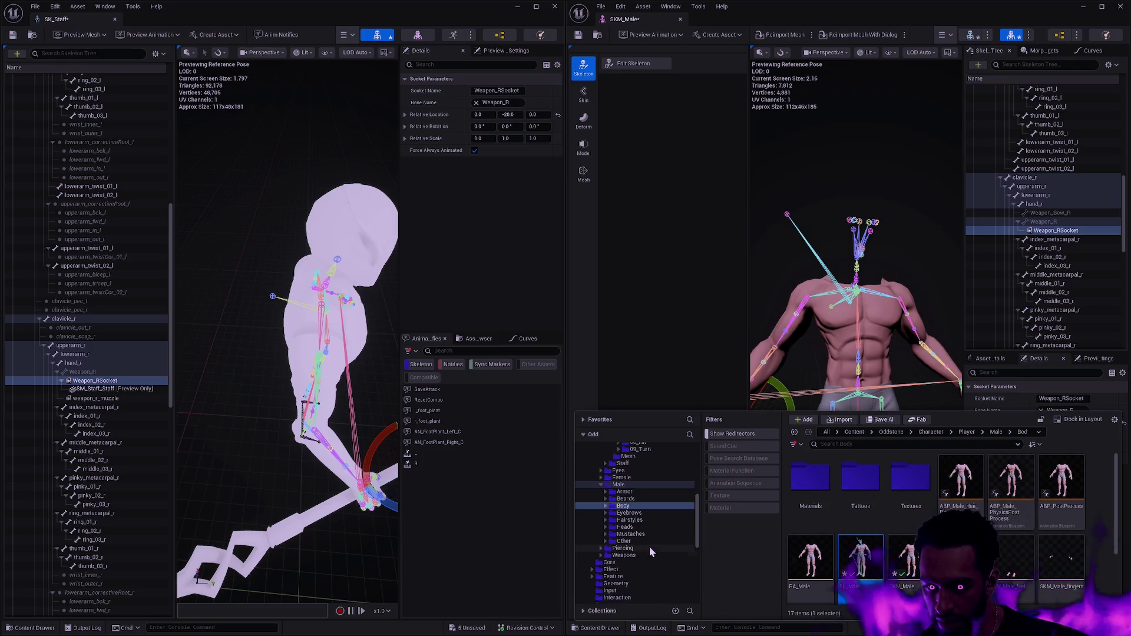
click(633, 528)
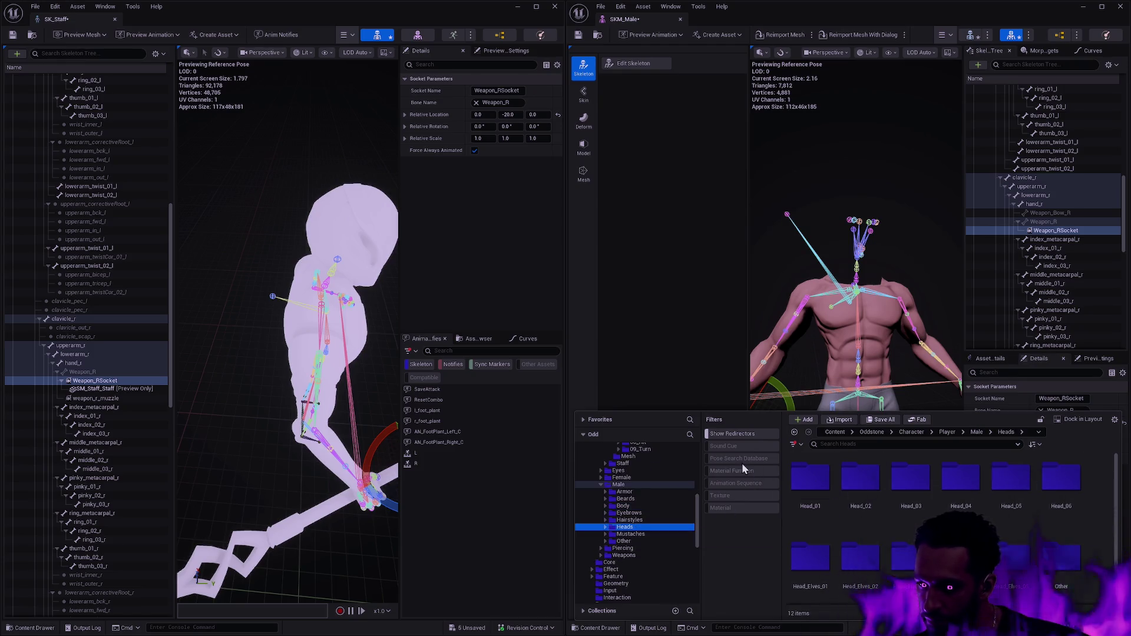
right_click(740, 572)
click(770, 315)
text(skeletal)
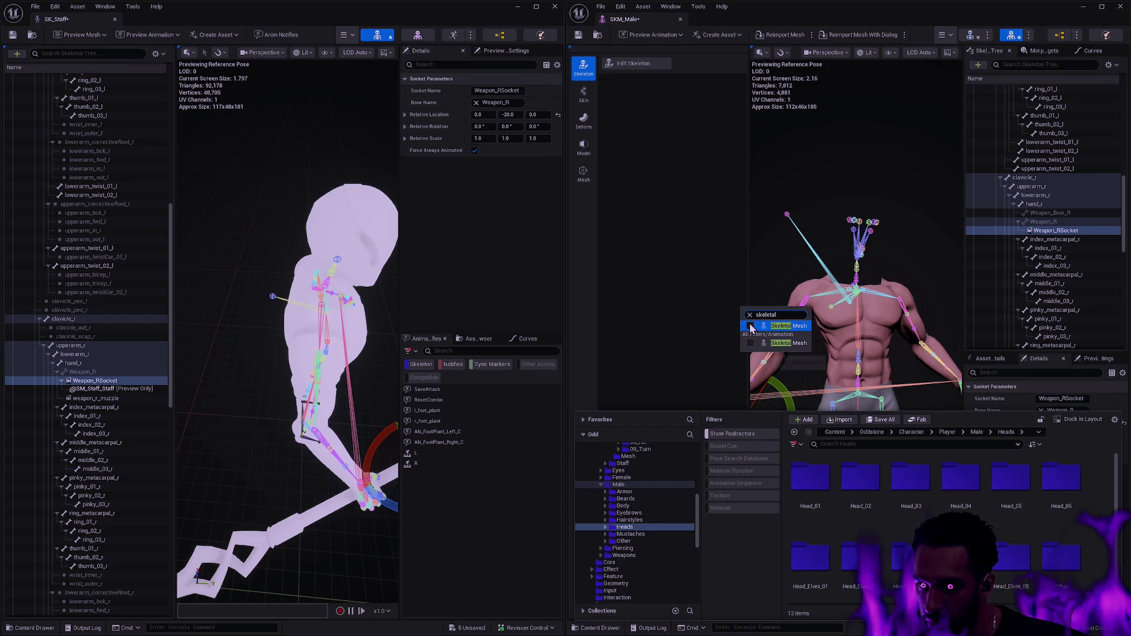
click(750, 326)
key(Escape)
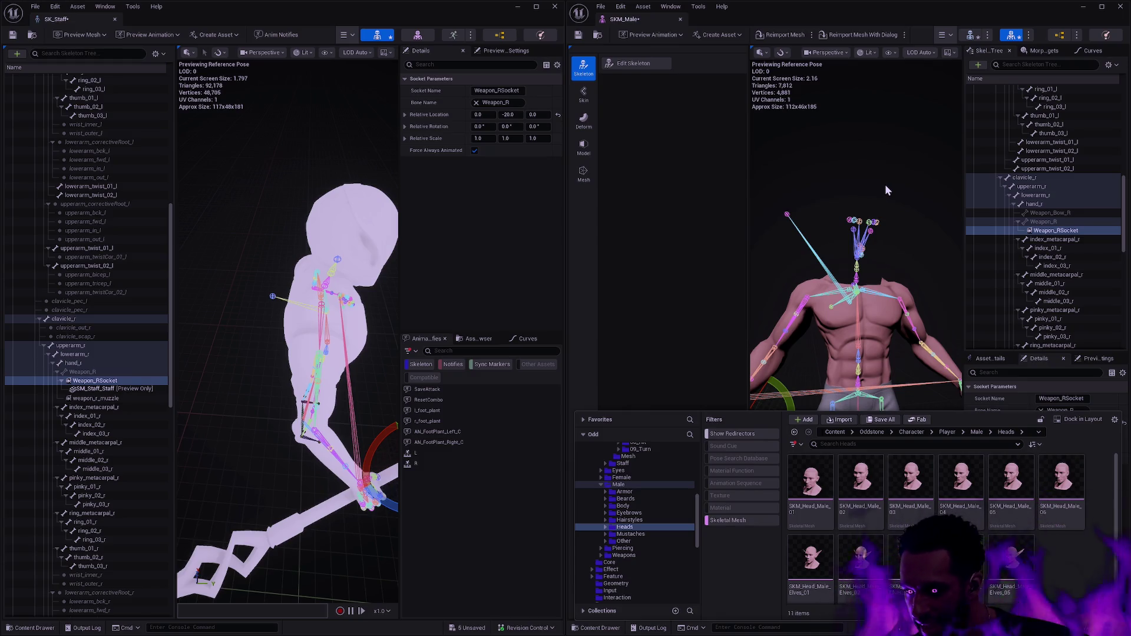
click(624, 492)
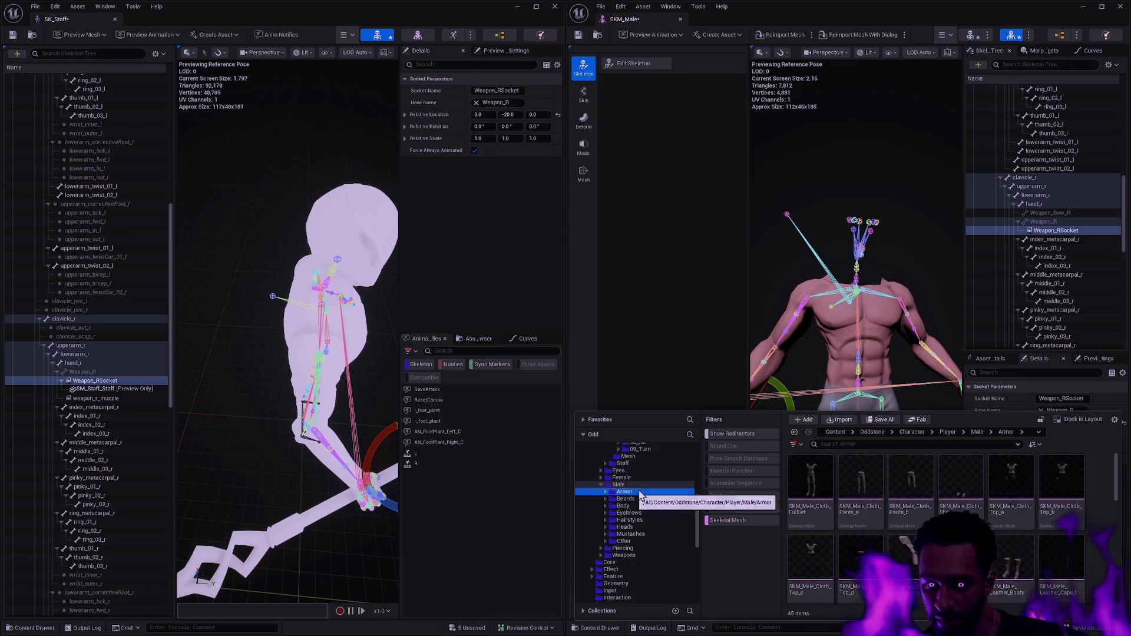
double_click(811, 479)
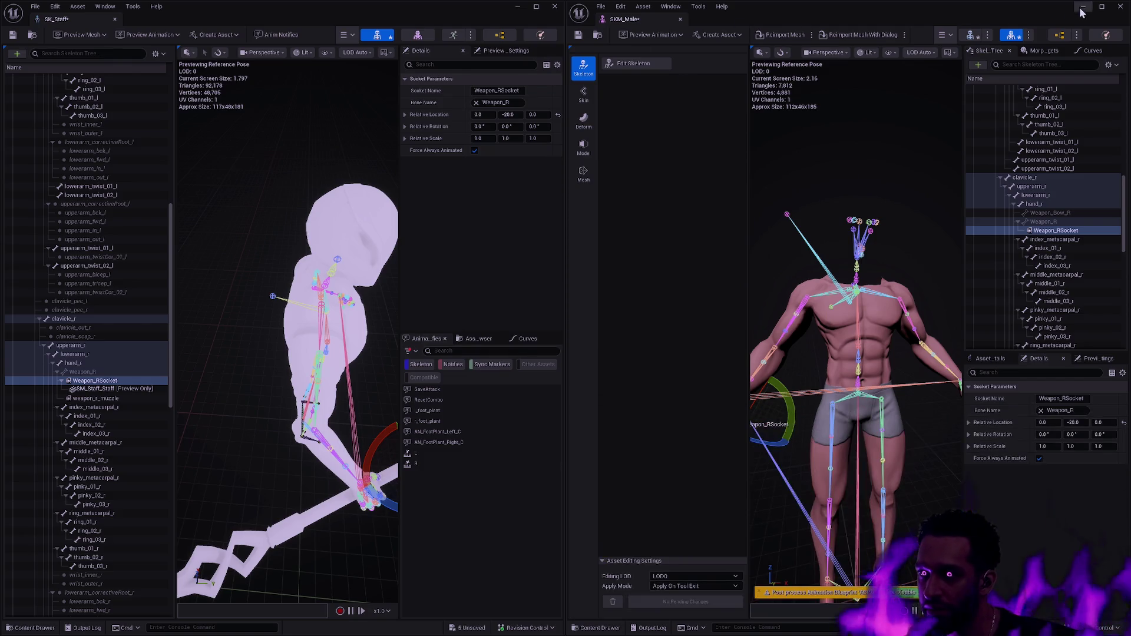
- Minimize the SK_Staff window, zoom toward the cloth mesh's skeleton, then switch to the browser desktop
click(518, 8)
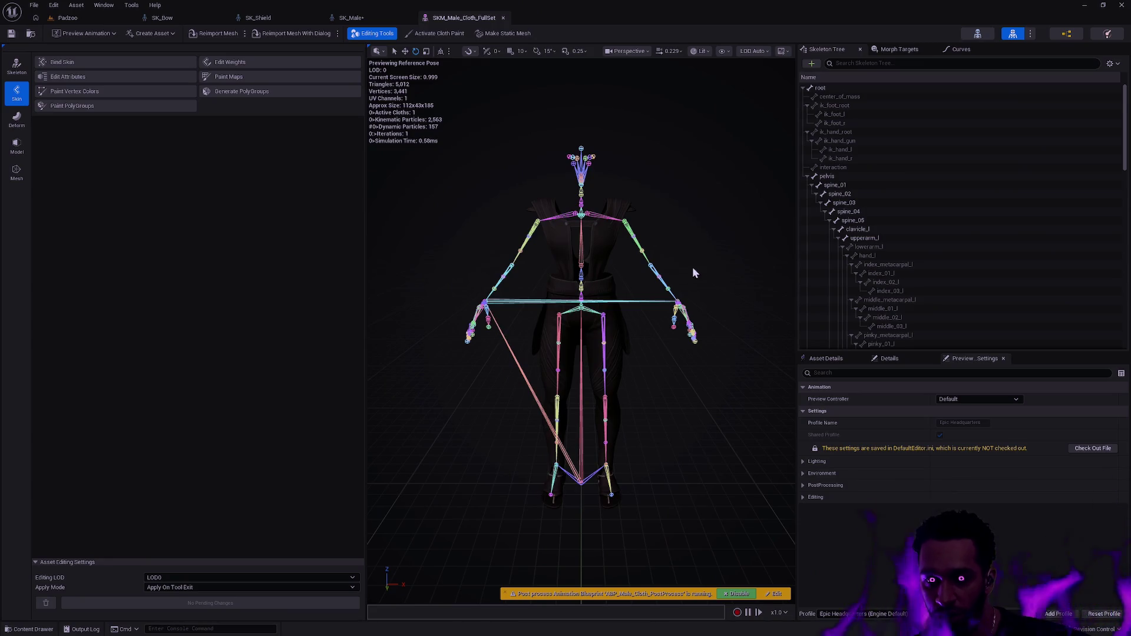
mouse_move(692, 217)
mouse_down()
mouse_move(678, 223)
mouse_move(668, 185)
mouse_move(651, 197)
mouse_move(695, 188)
mouse_move(671, 186)
mouse_move(684, 298)
mouse_up()
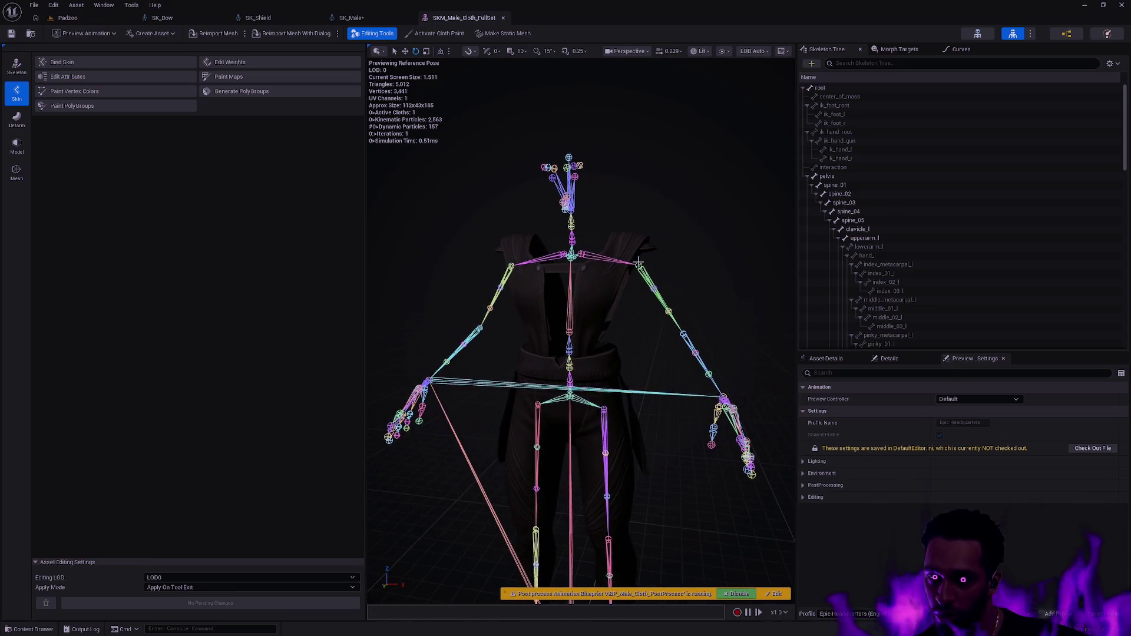
key(ctrl+super+Left)
key(ctrl+super+Left)
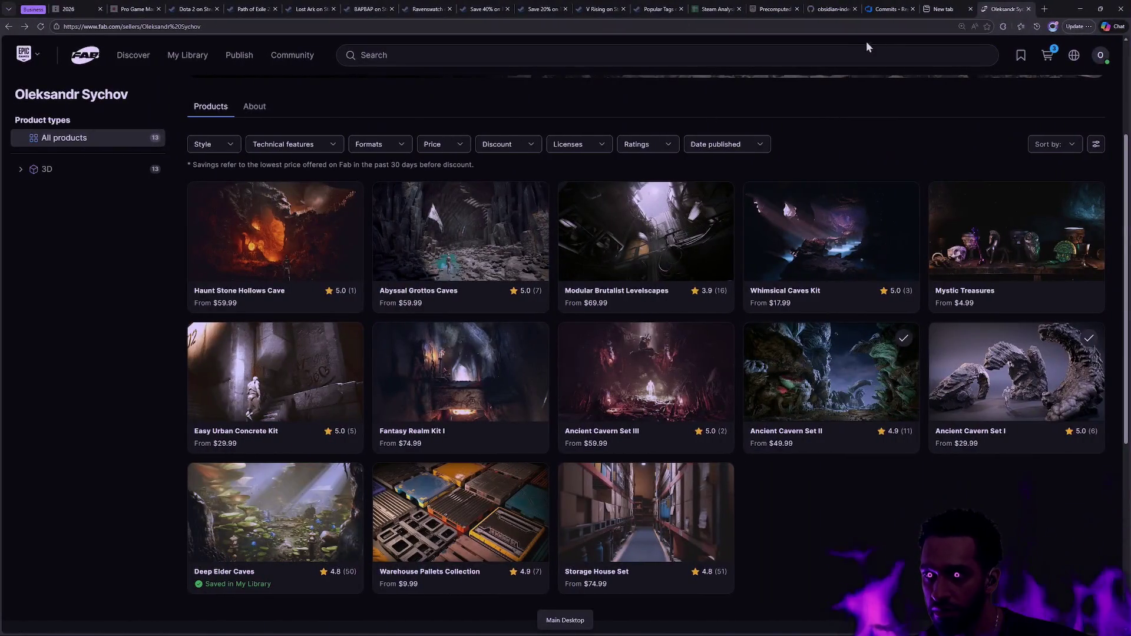
- Load the Mayjen seller store on Fab and scroll through its Casual and Customization character packs
click(212, 26)
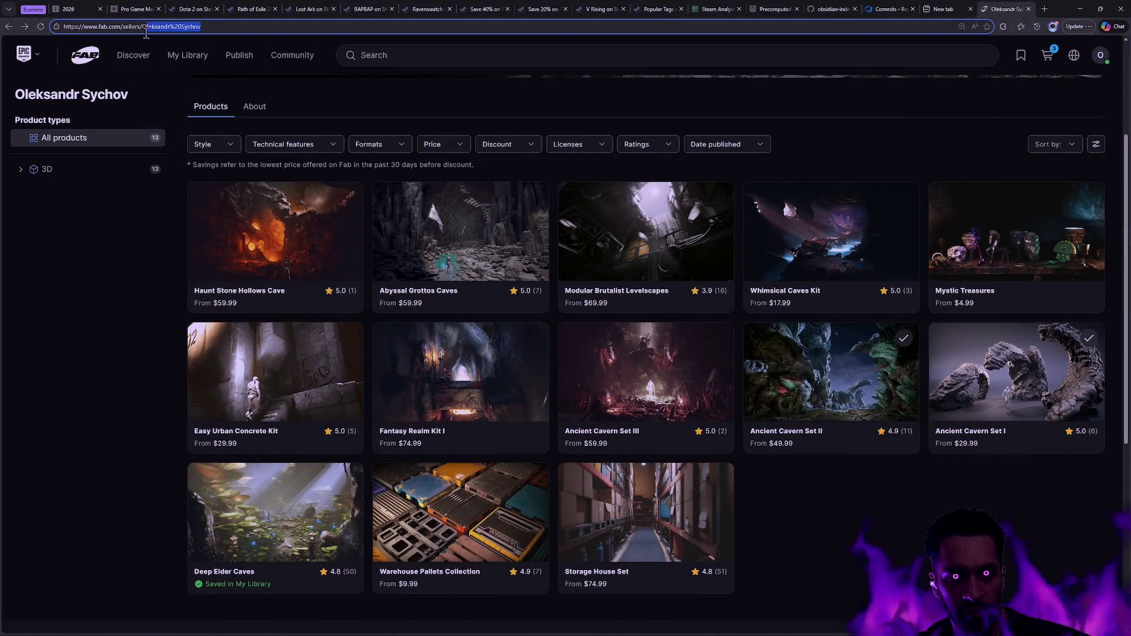
text(m)
key(Return)
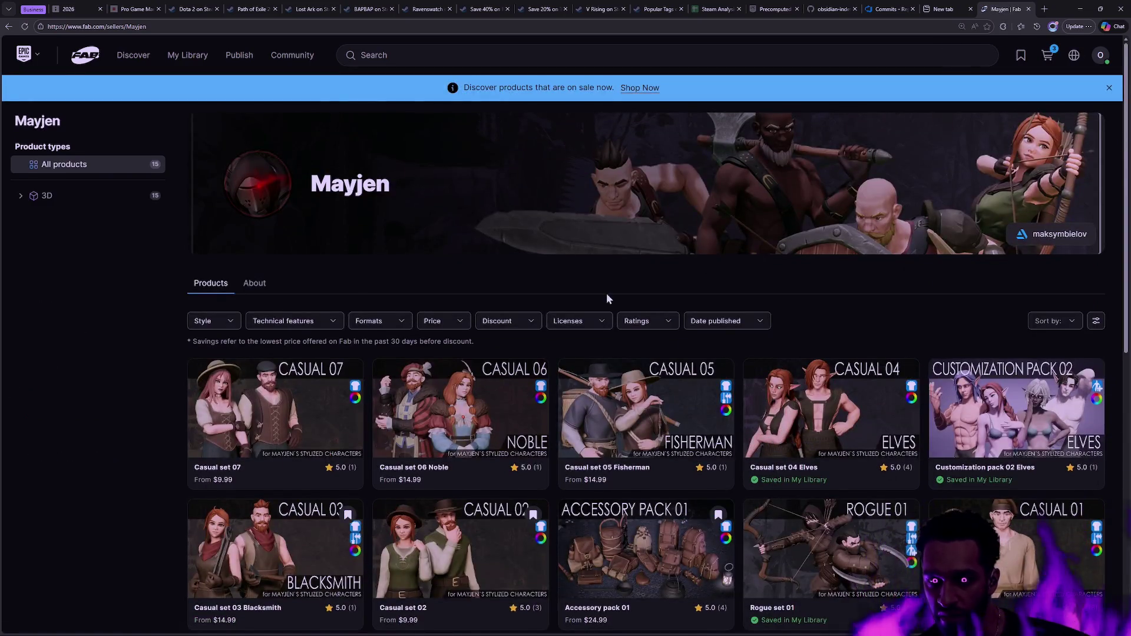
scroll(607, 299, down, 3)
click(164, 26)
key(Escape)
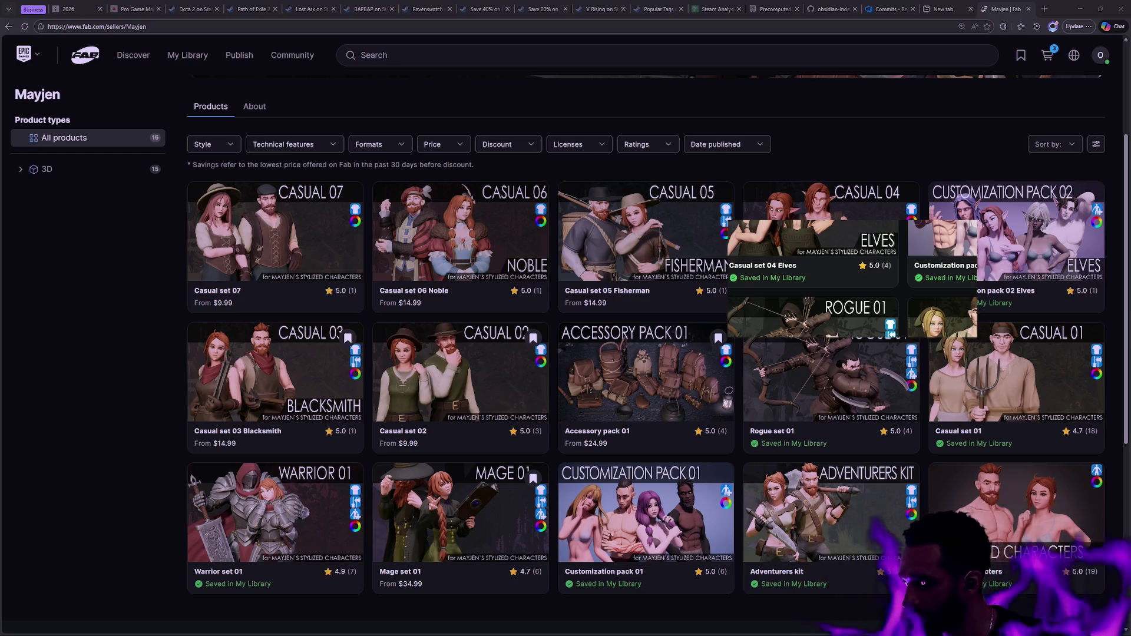
click(135, 26)
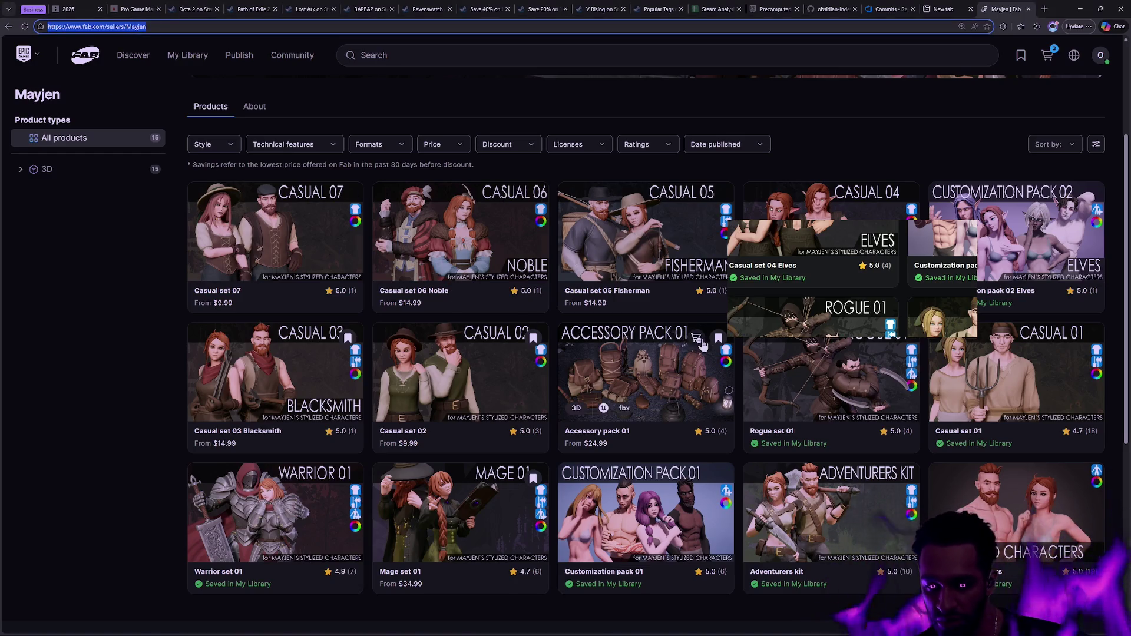
scroll(559, 318, down, 2)
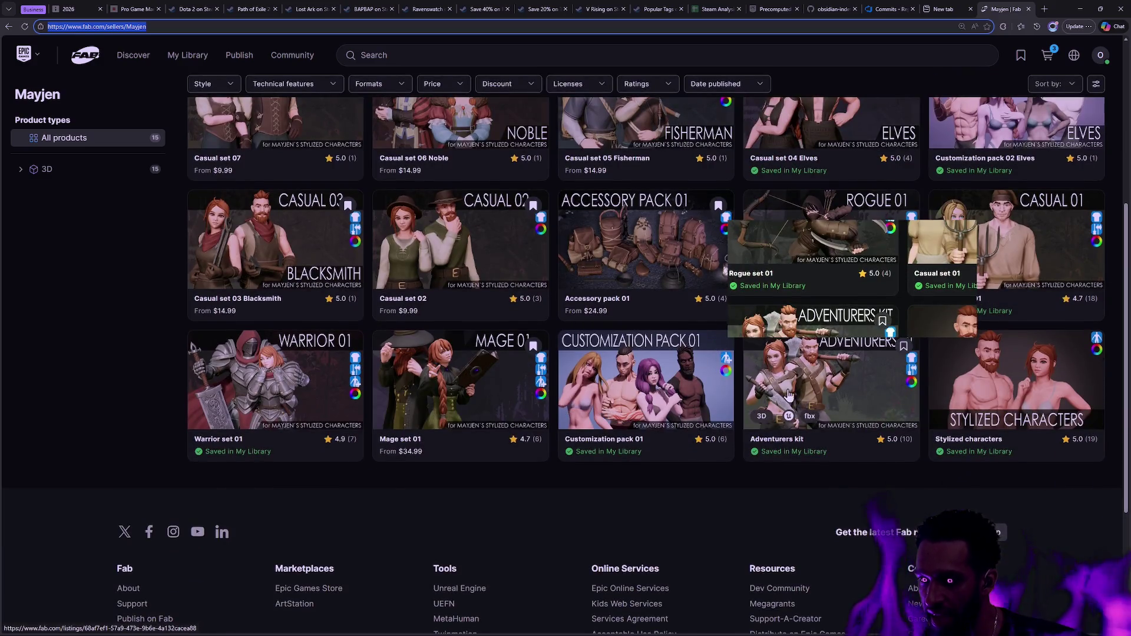
scroll(816, 395, up, 3)
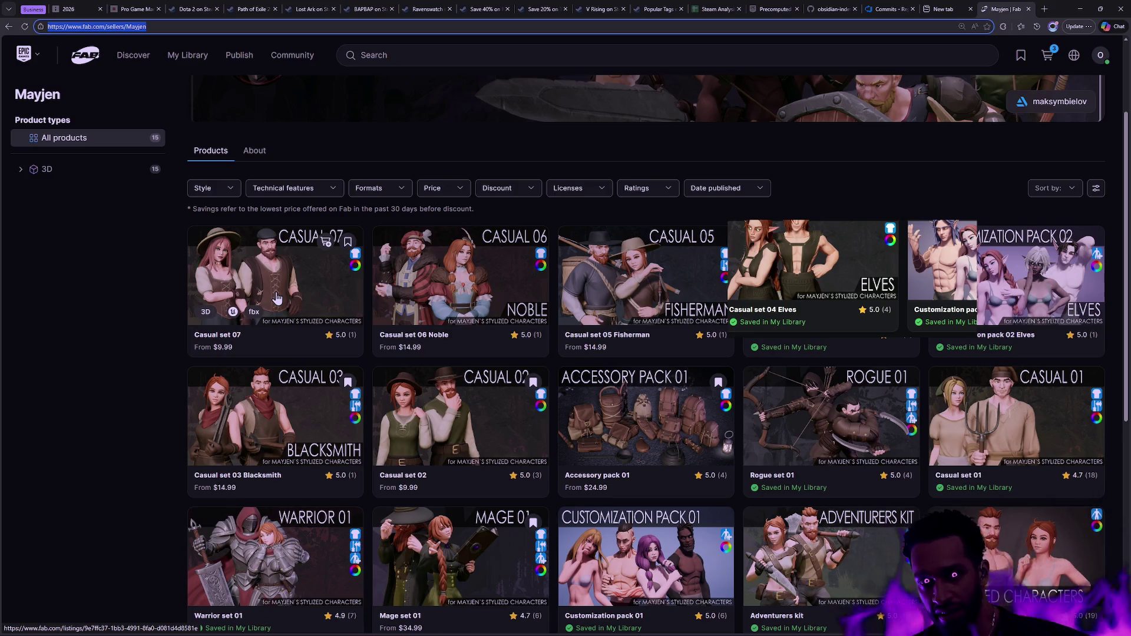
scroll(707, 356, down, 4)
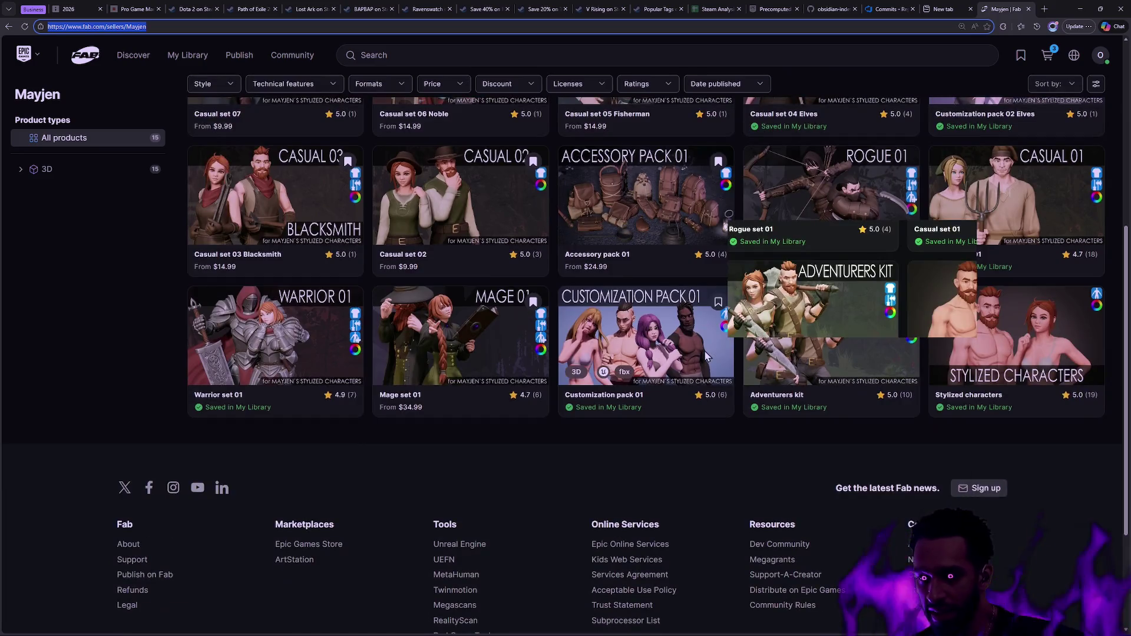
scroll(707, 356, up, 3)
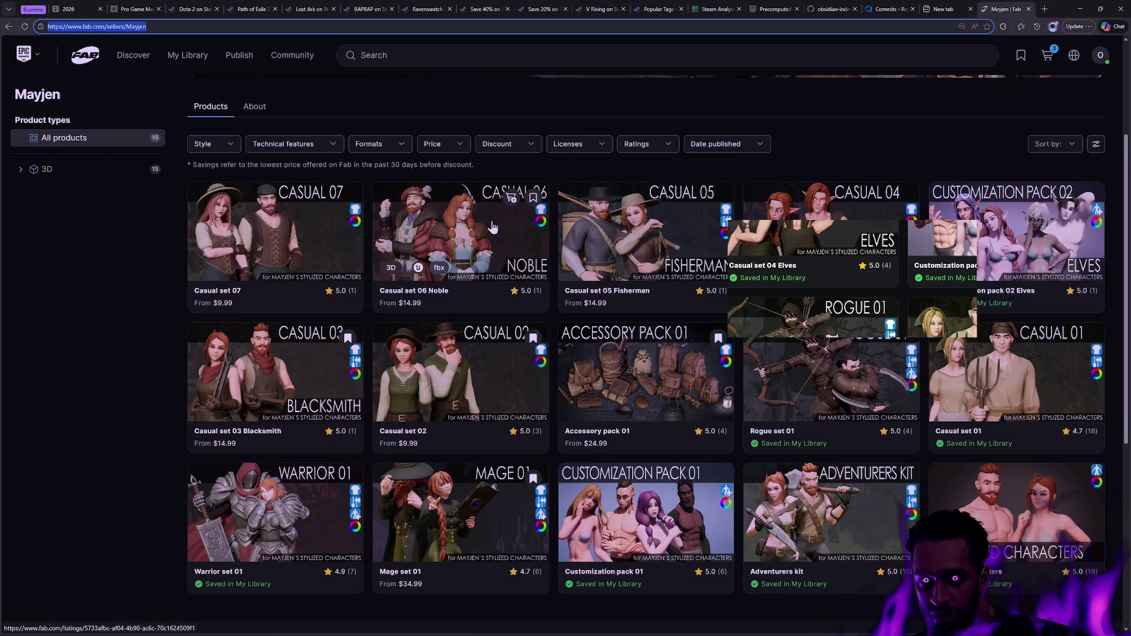
- Change the store address to the 9CG seller and load its page
click(174, 22)
key(BackSpace)
key(BackSpace)
key(BackSpace)
key(BackSpace)
key(BackSpace)
key(BackSpace)
text(9CG)
key(Return)
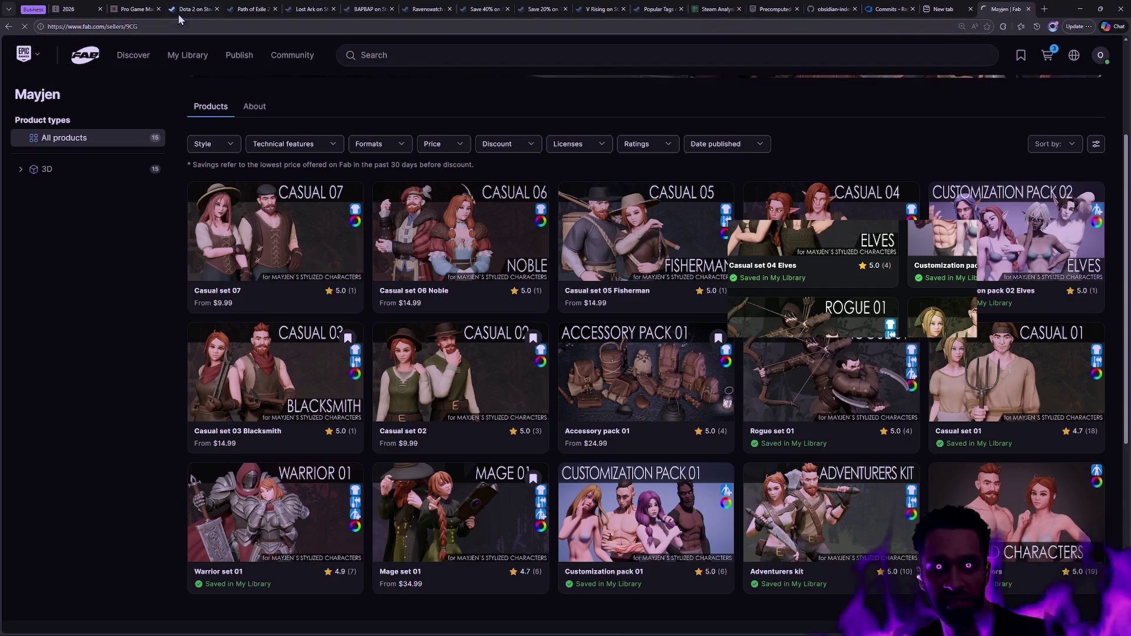
click(165, 28)
- Scroll through the 9CG seller's animation packs, then open a new browser tab
key(Return)
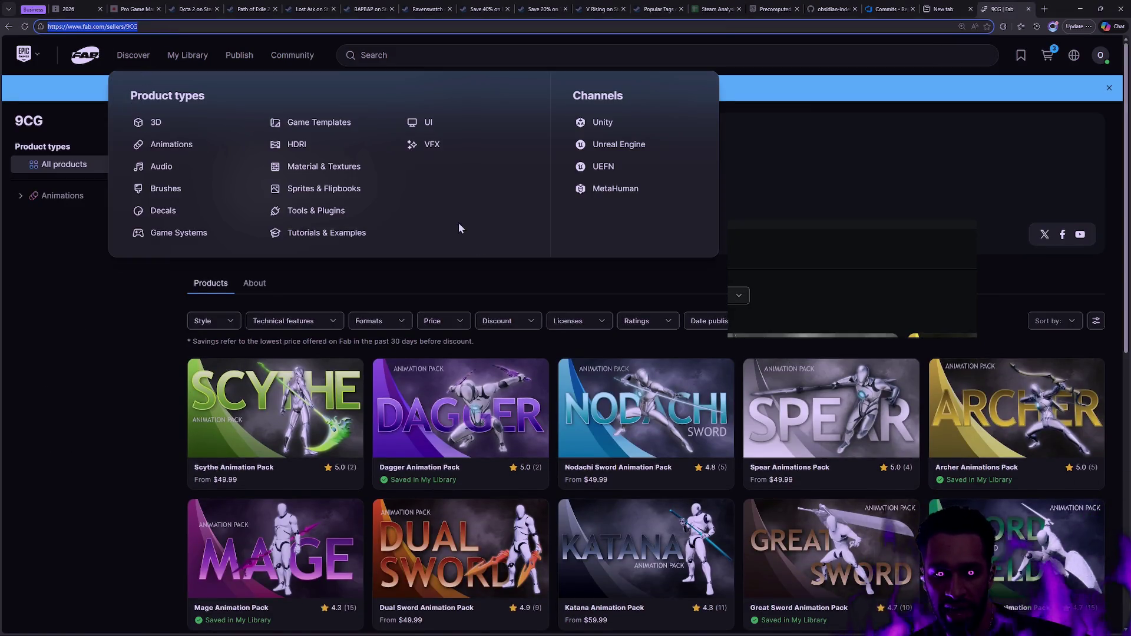
scroll(866, 223, down, 2)
scroll(866, 223, down, 2)
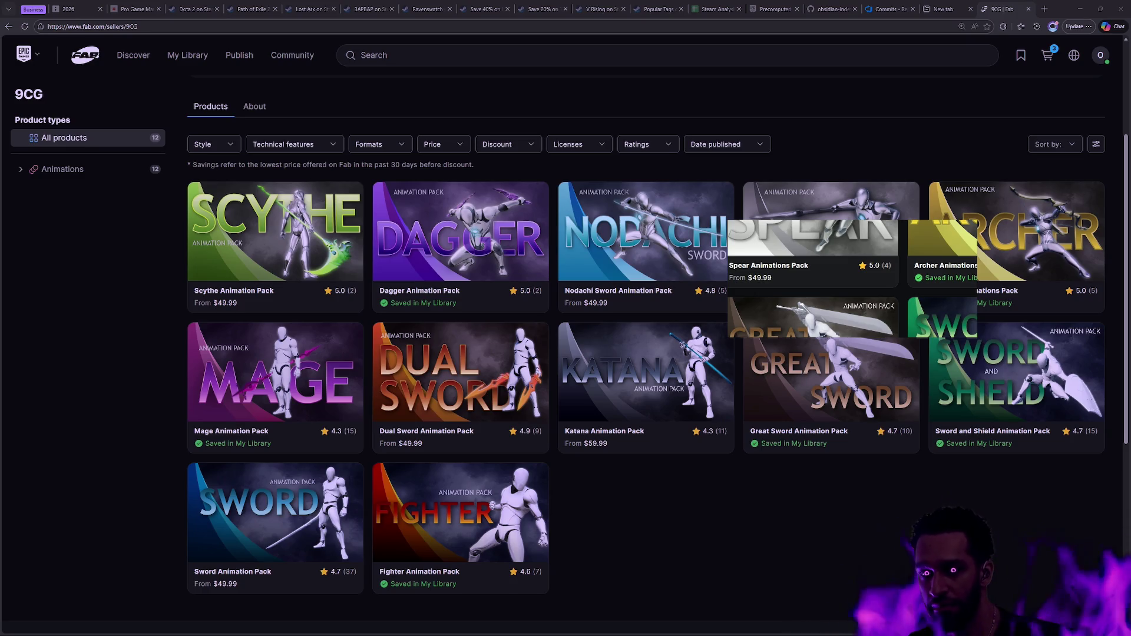
key(ctrl+t)
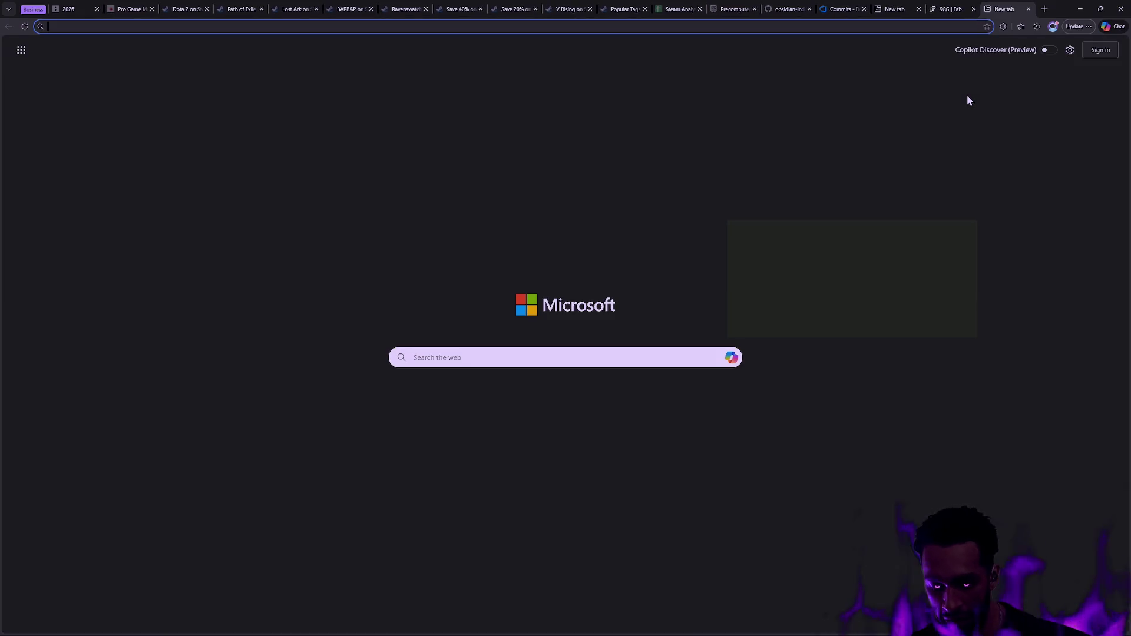
- Search Bing images for 'valla HOTS' and view a full-body Valla image
text(valla HOTS)
key(Return)
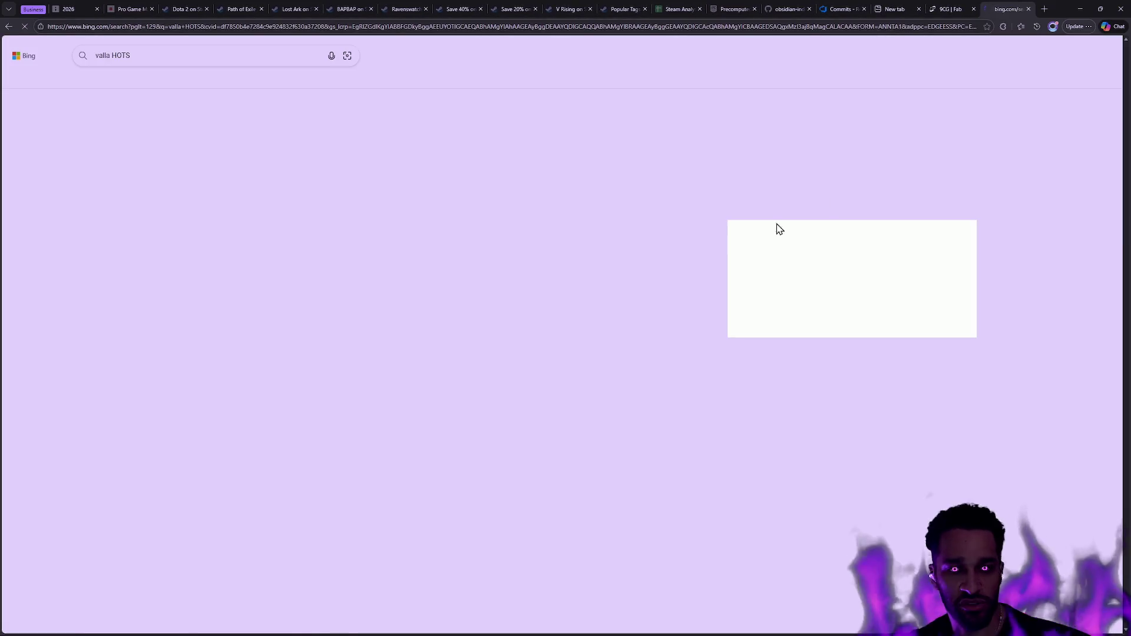
click(187, 79)
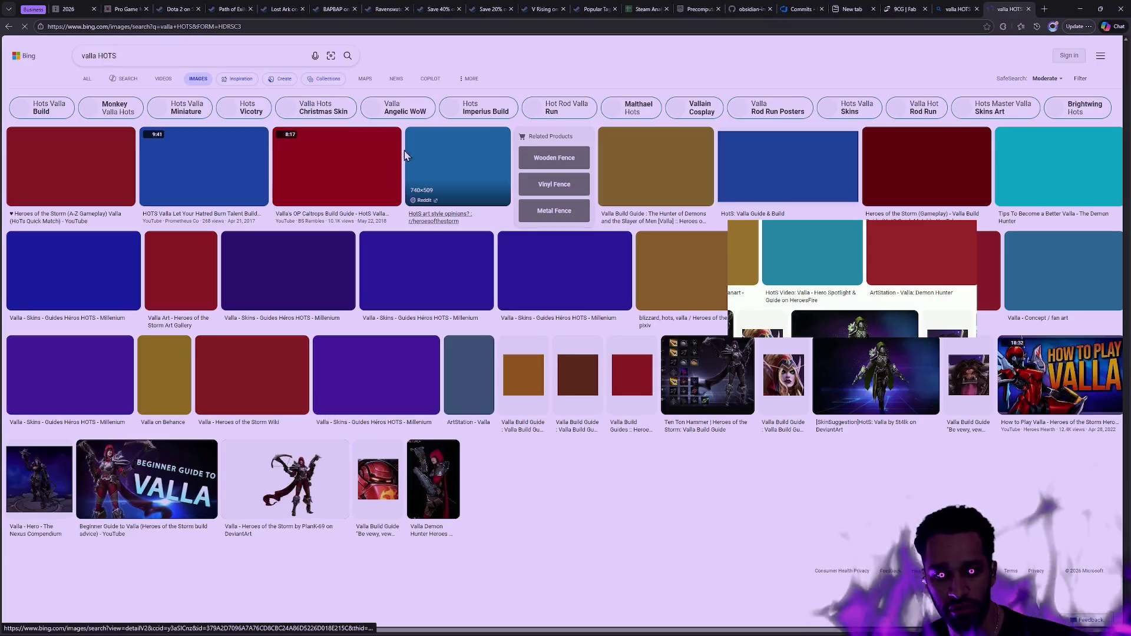
click(306, 488)
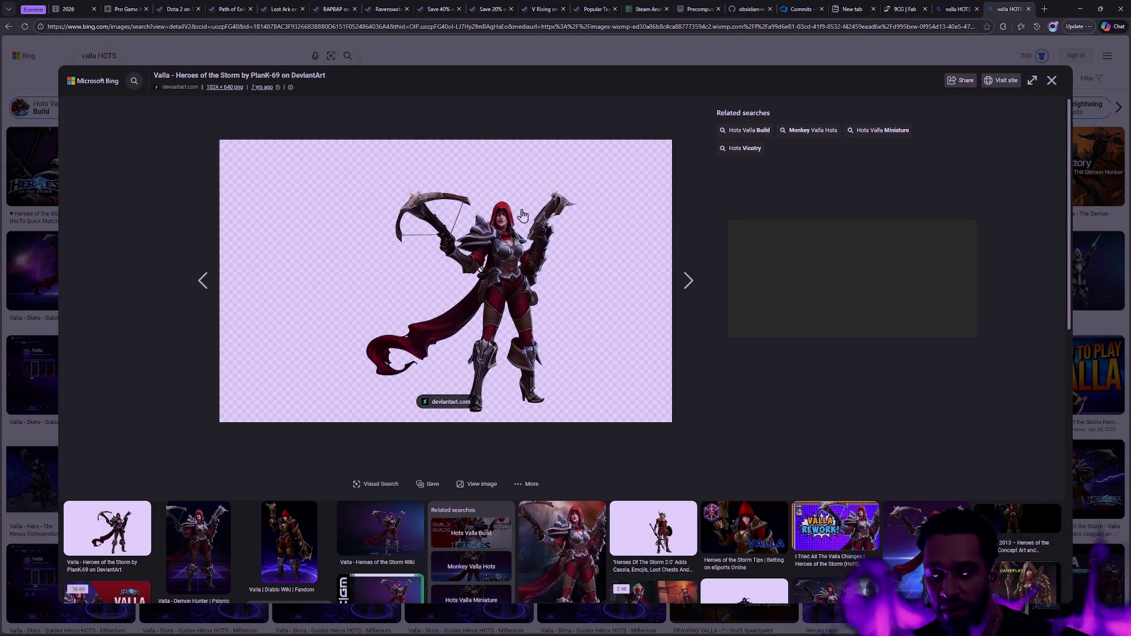
click(1053, 80)
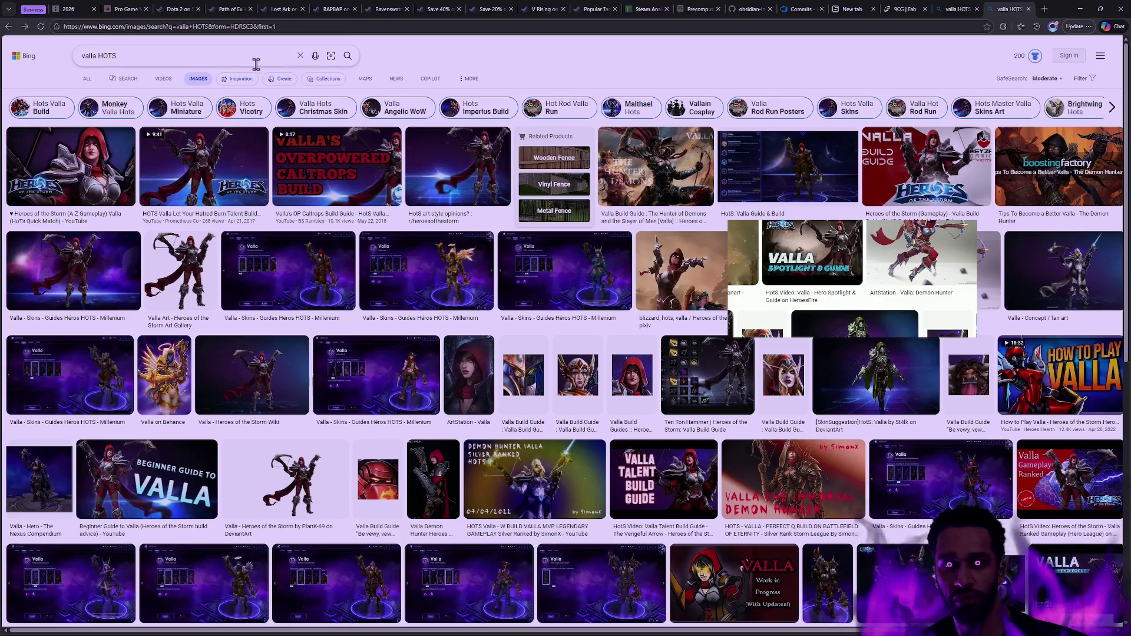
- Search 'Kael thas HOTS', view two Kael'thas images, then close both search tabs
click(136, 57)
text(Kael thas HOTS)
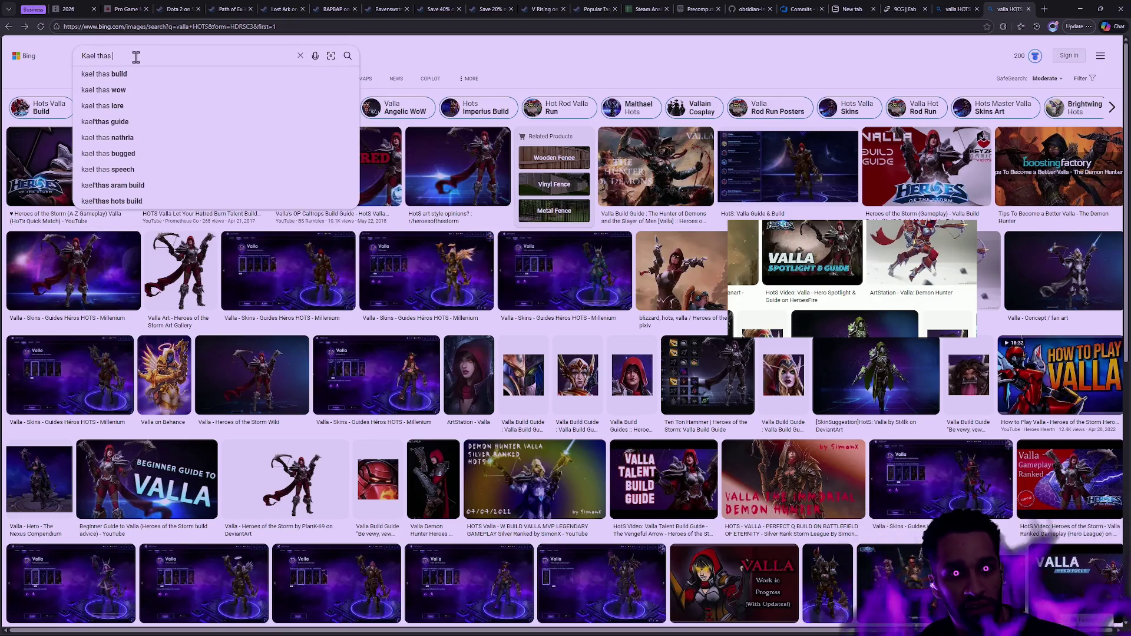
key(Return)
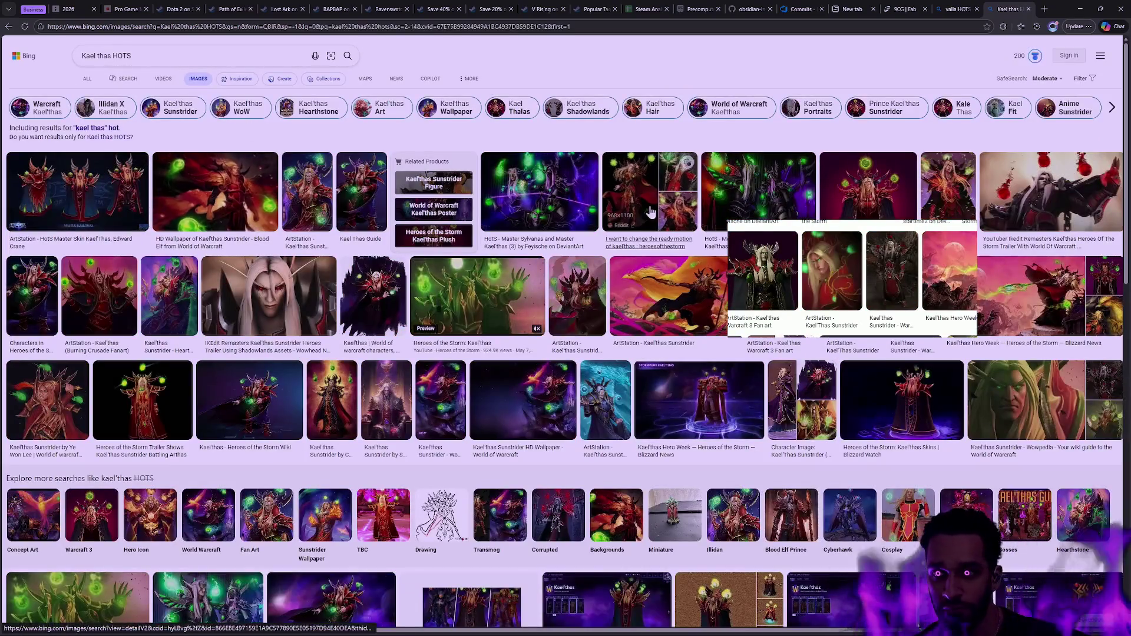
click(883, 193)
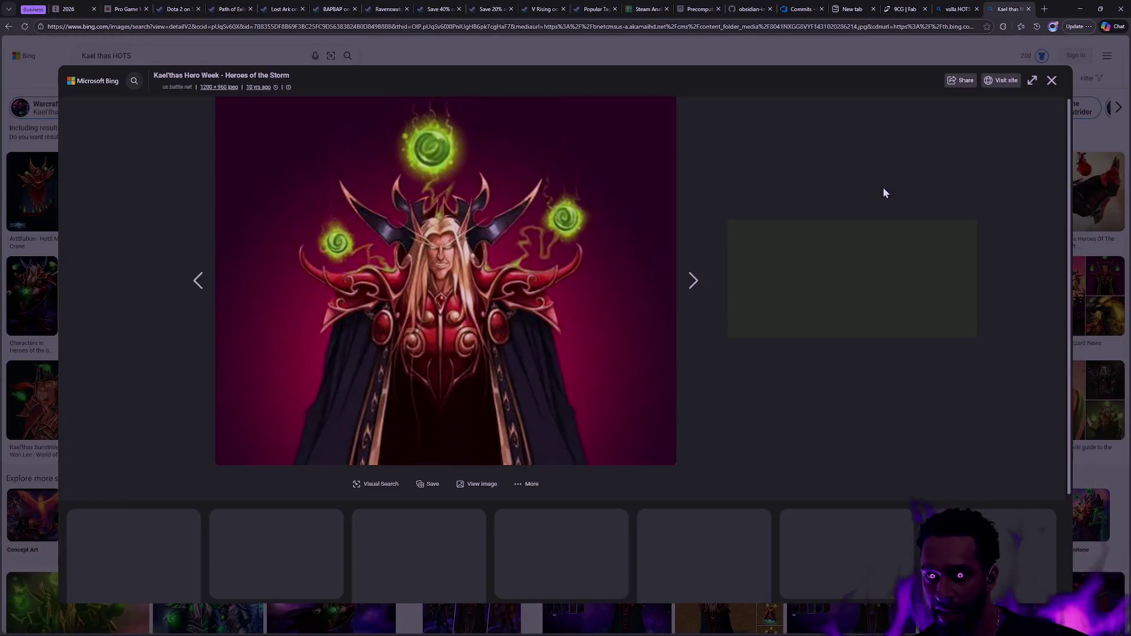
click(560, 530)
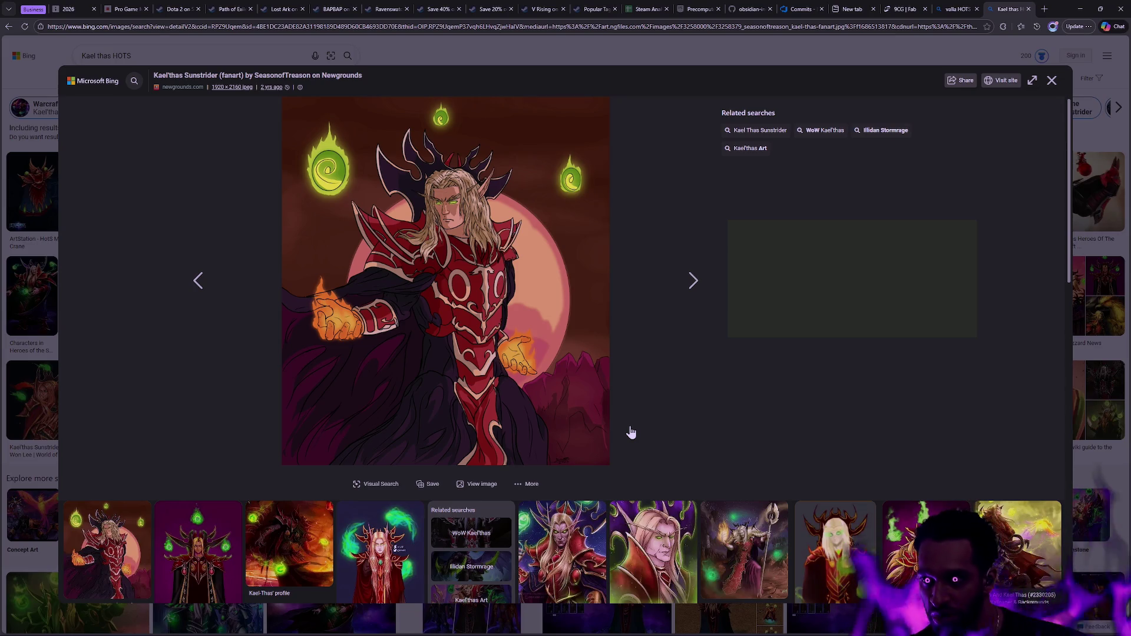
click(1052, 81)
click(1028, 9)
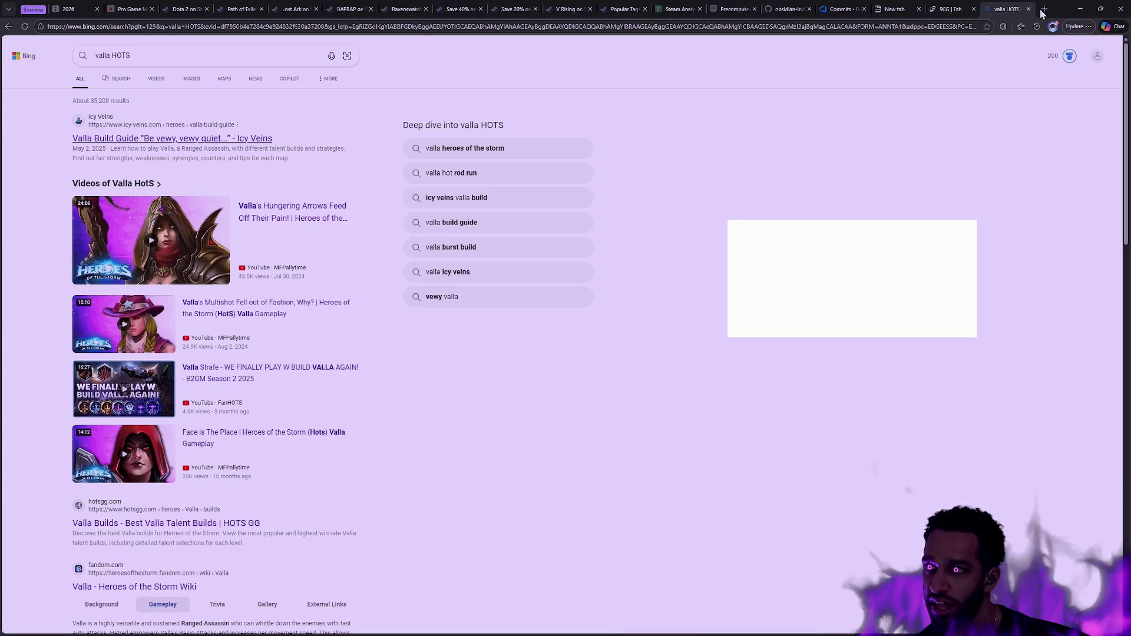
click(1028, 9)
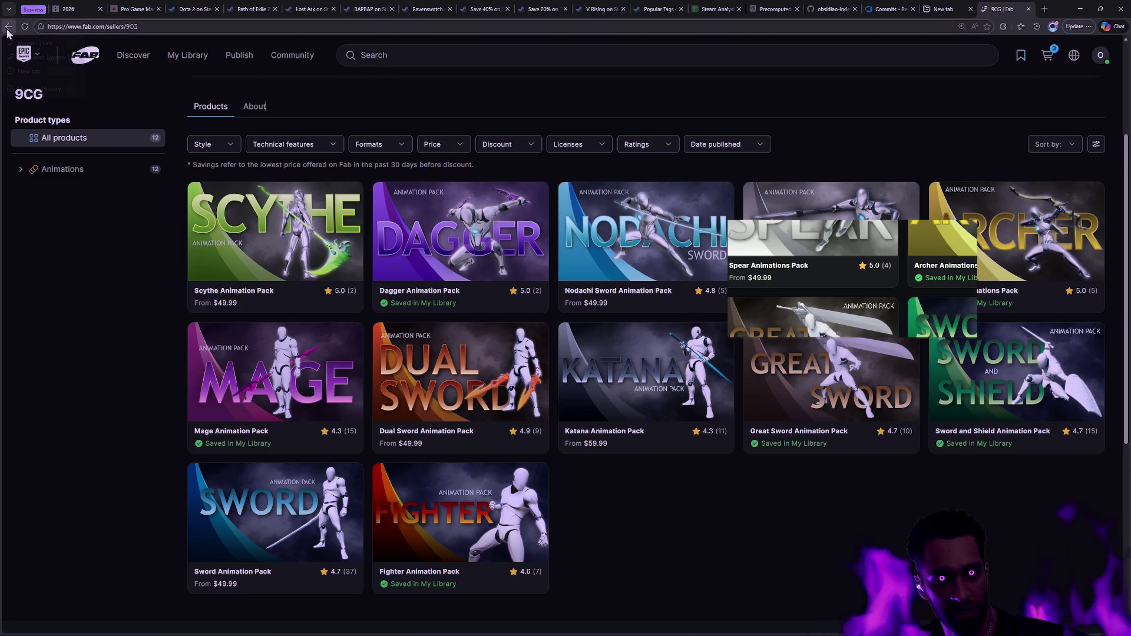
- Select the Fab address bar to edit the seller part of the URL
click(152, 27)
- Load another seller's Fab store, scroll its cave and environment kits, and close the empty tab
key(BackSpace)
key(BackSpace)
key(BackSpace)
text(olek)
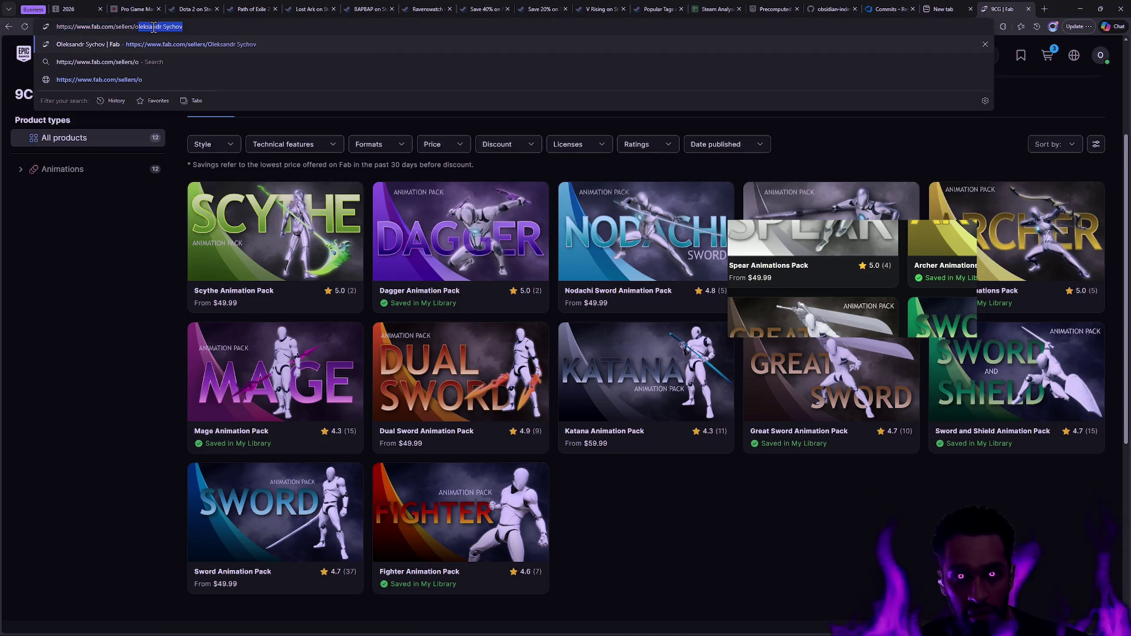
key(Return)
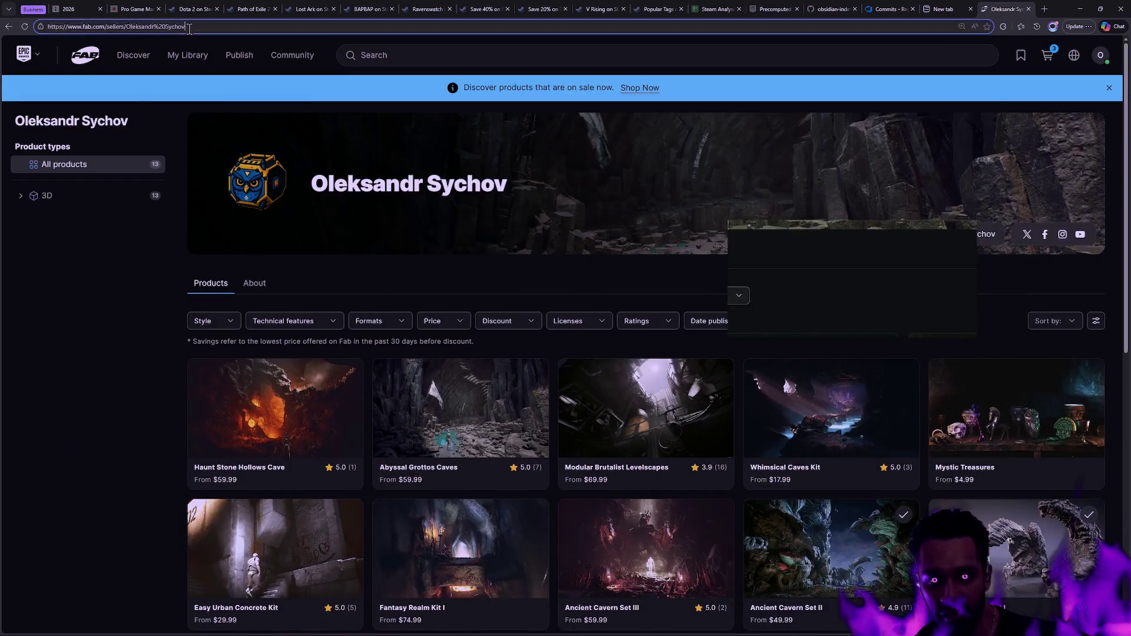
click(190, 27)
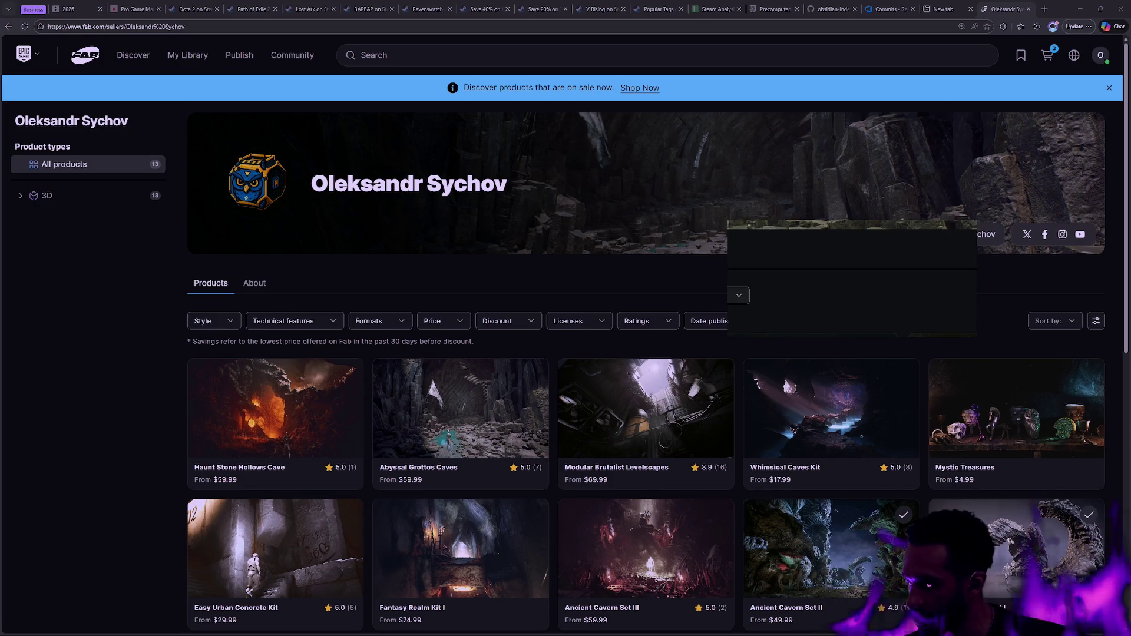
scroll(786, 213, down, 3)
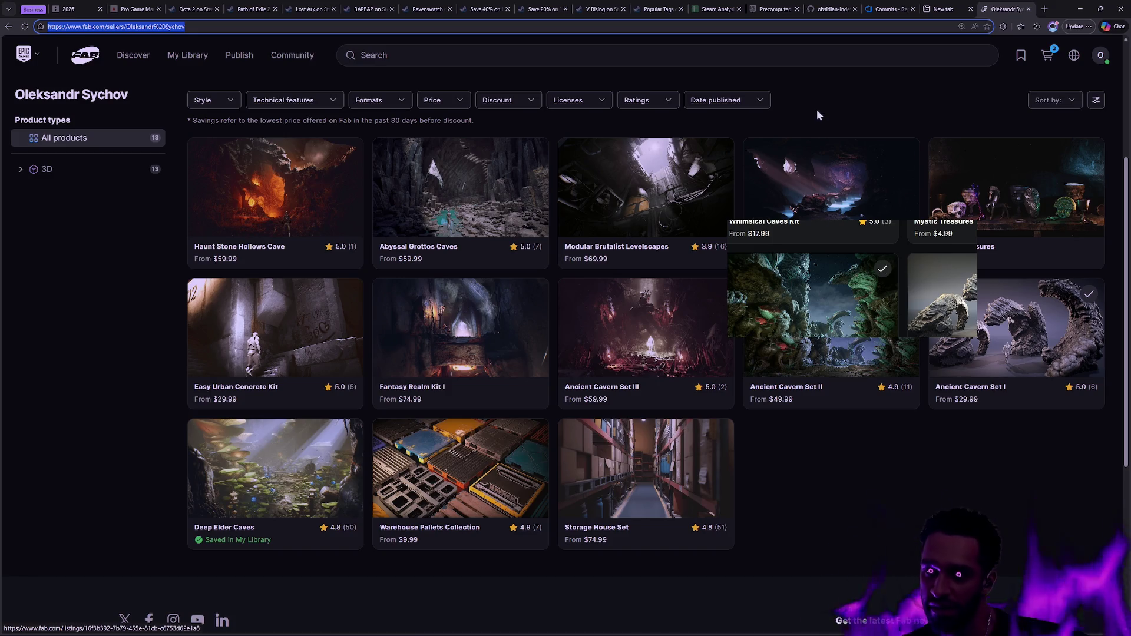
click(971, 9)
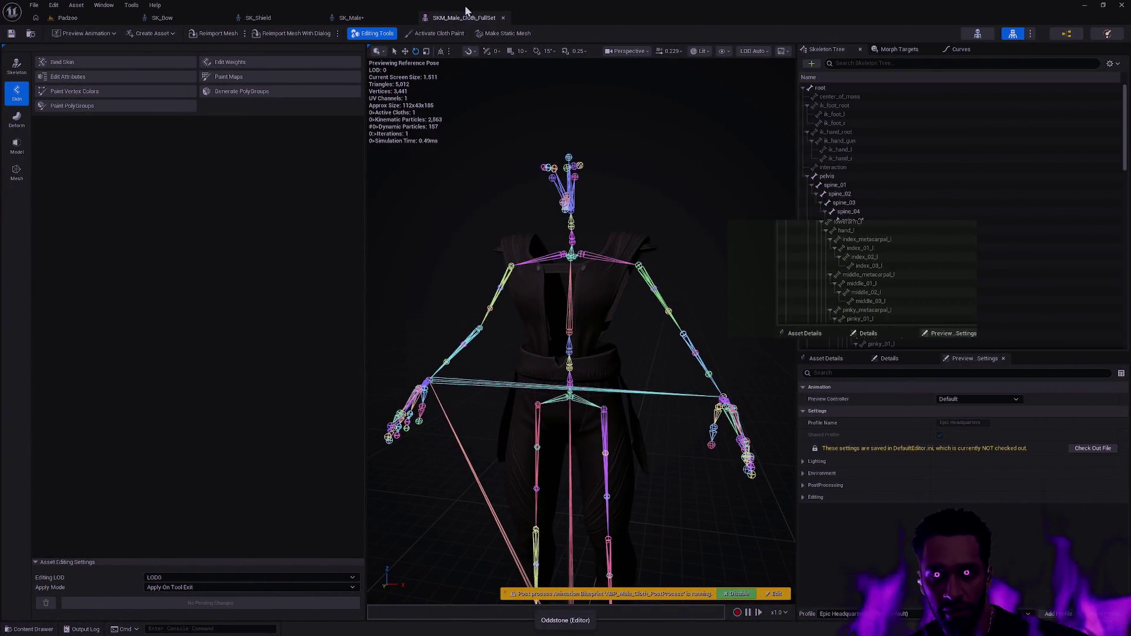
- Close the SKM_Male_Cloth_FullSet editor and place the SKM_Male and SK_Staff editors side by side
click(503, 18)
key(ctrl+space)
key(ctrl+space)
key(alt+Tab)
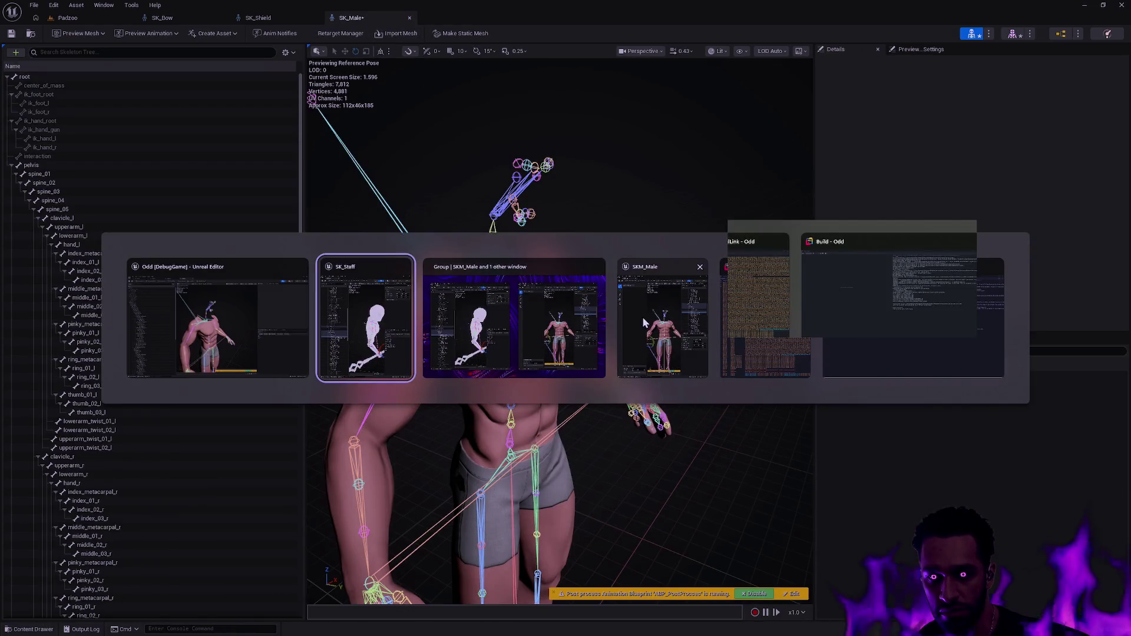
click(663, 318)
key(alt+Tab)
click(485, 319)
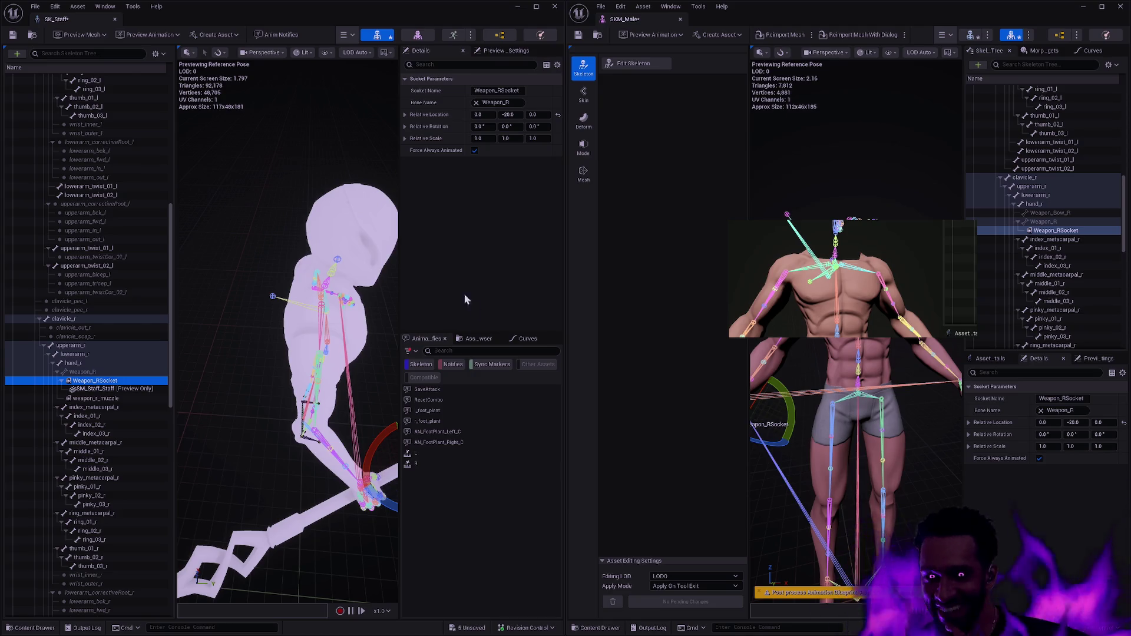
key(ctrl+super+Left)
key(ctrl+super+Left)
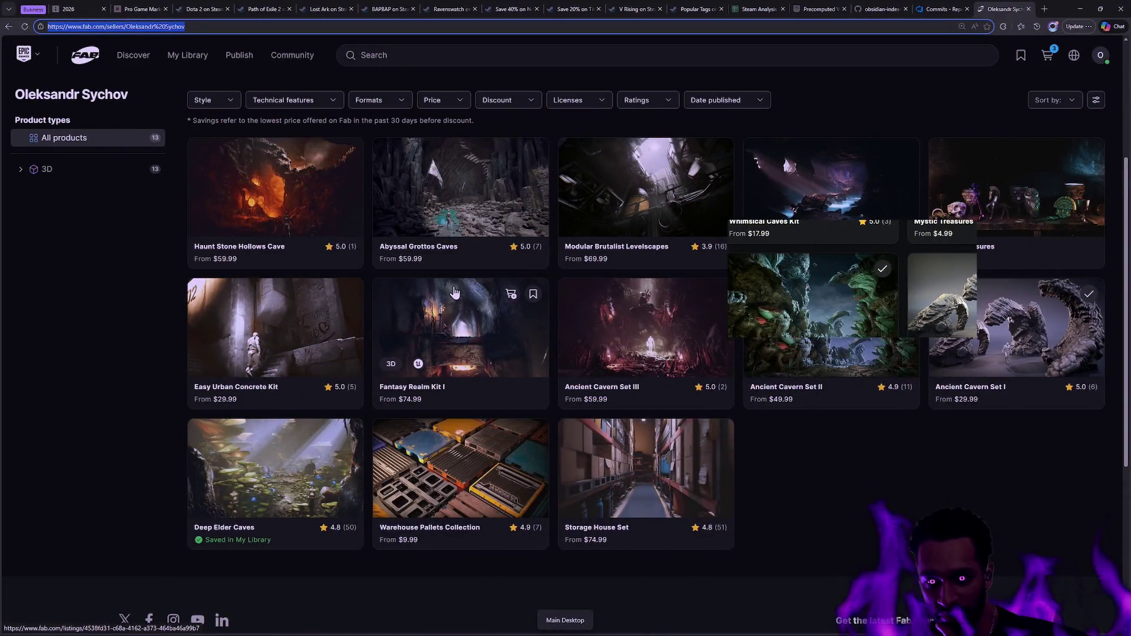